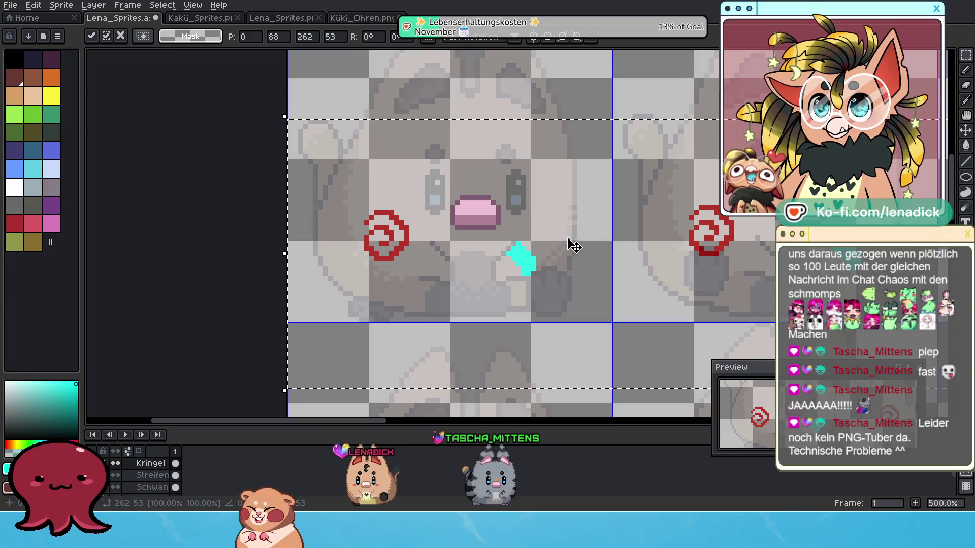
- Zoom in close on the red spiral with the pencil tool active
scroll(584, 243, "right", 5)
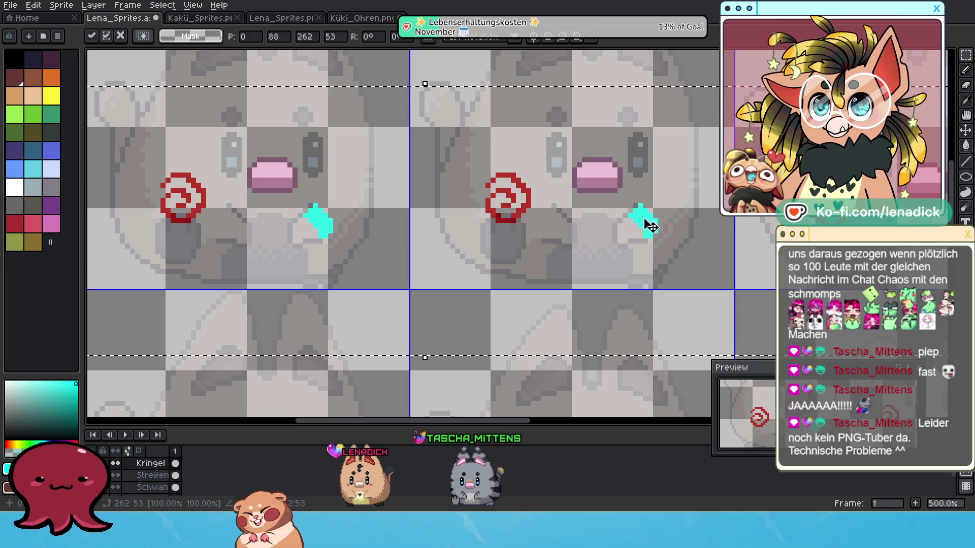
scroll(668, 225, "up", 2)
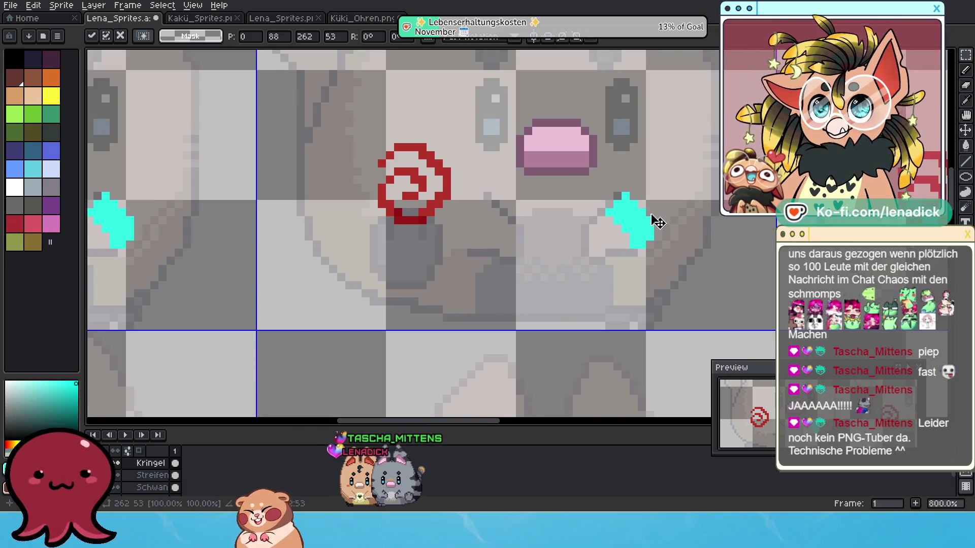
scroll(660, 230, "down", 1)
scroll(518, 247, "right", 5)
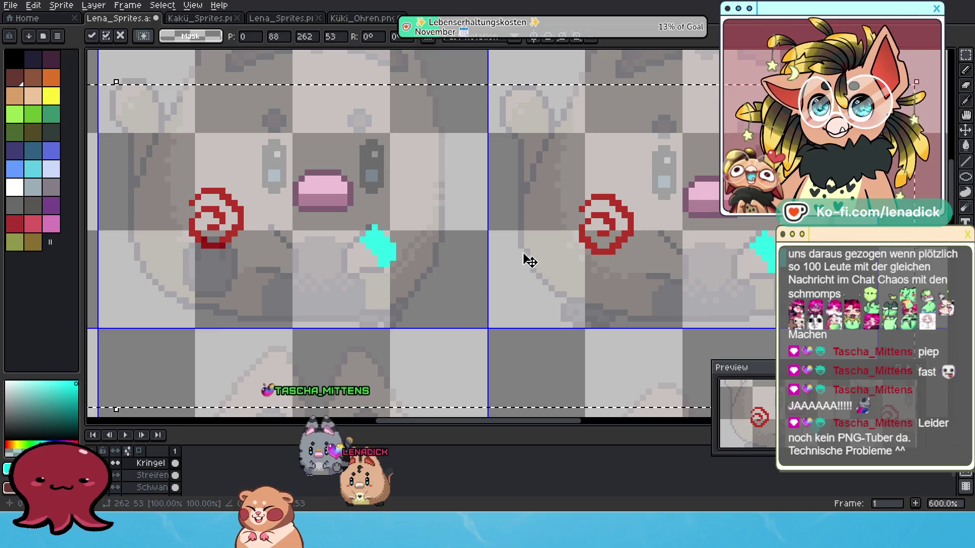
scroll(728, 304, "right", 3)
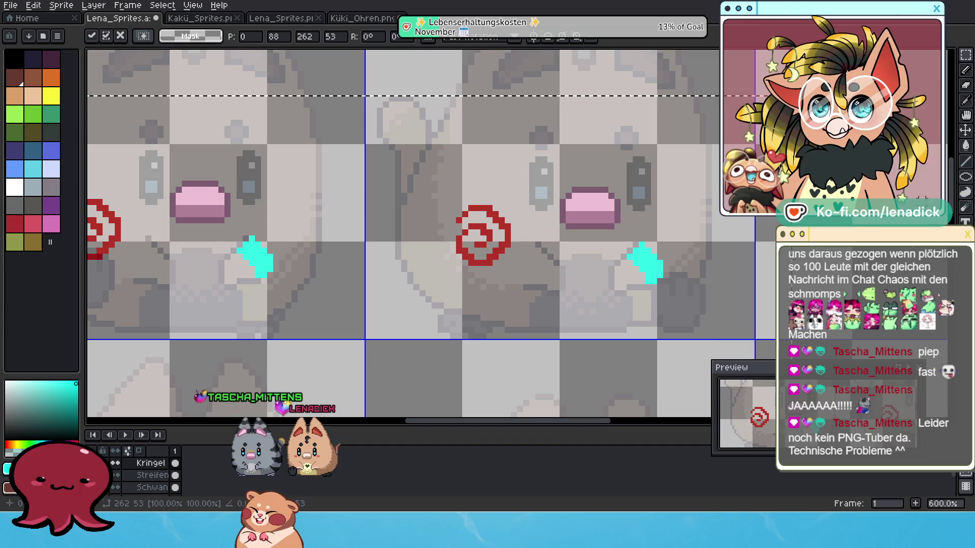
key("b")
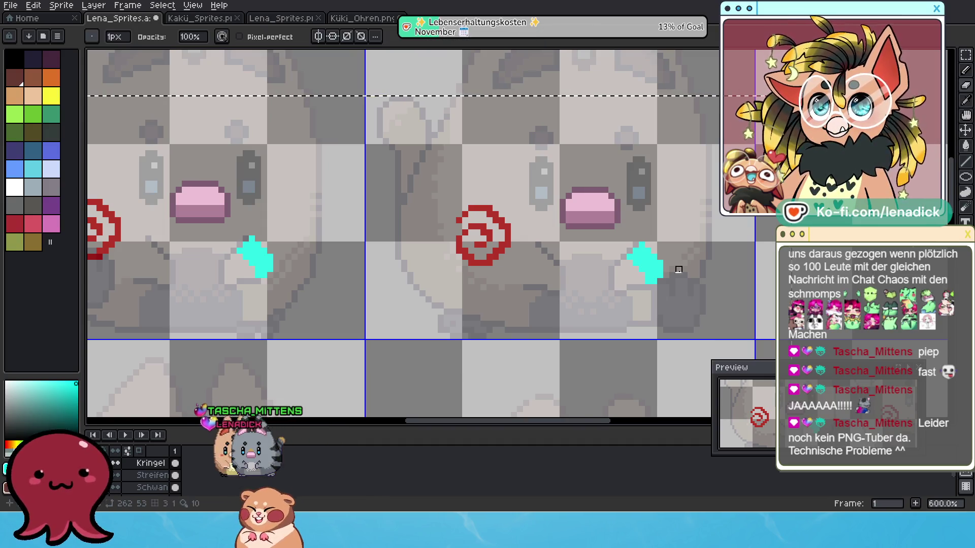
scroll(684, 276, "up", 3)
key("v")
key("b")
scroll(583, 249, "down", 2)
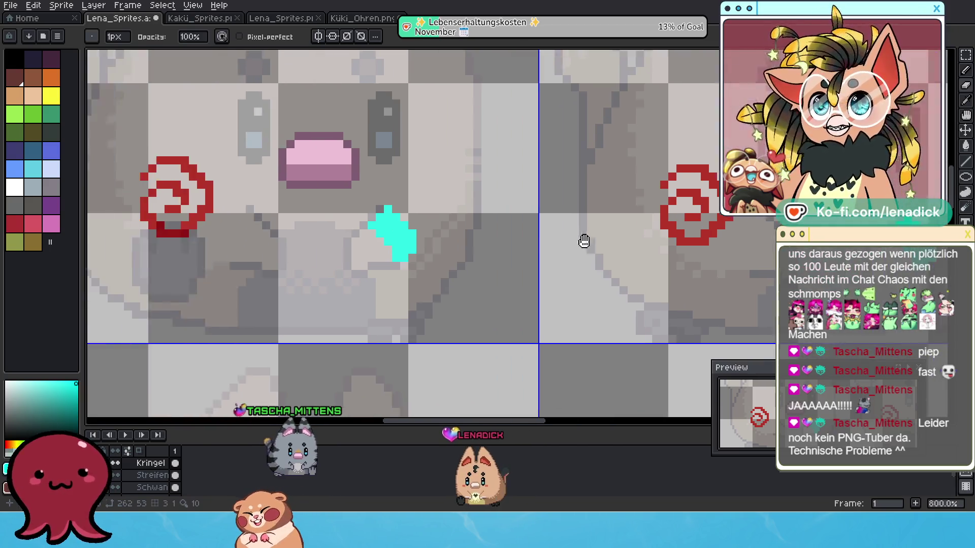
left_click_drag(311, 246, 516, 270)
scroll(516, 270, "up", 2)
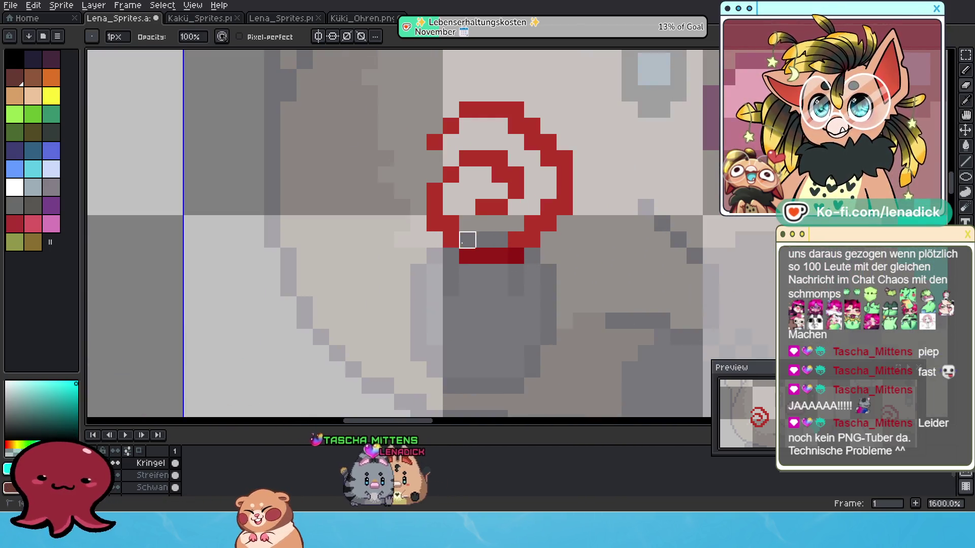
- Erase the stray dark red pixel row under the spiral, undoing a bad erase first
key("ctrl+z")
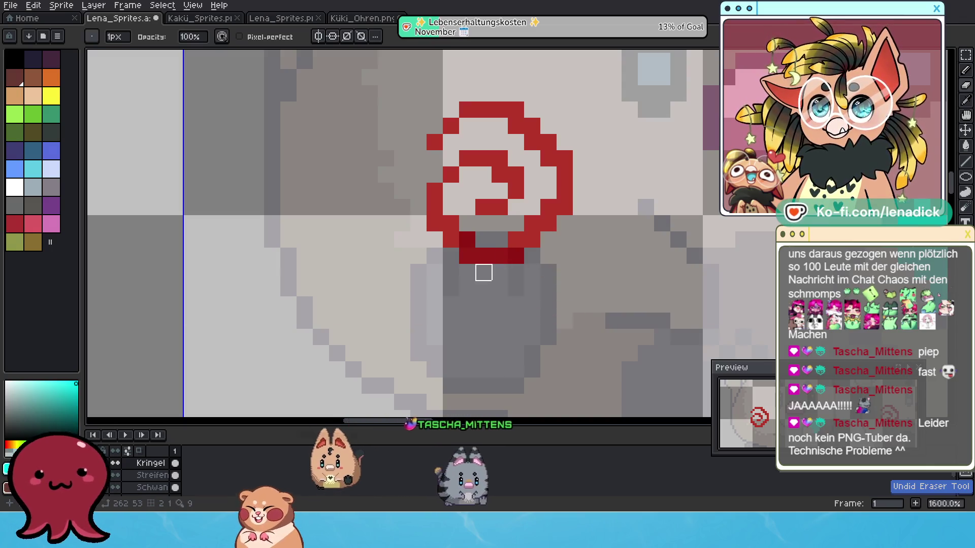
left_click_drag(467, 239, 516, 256)
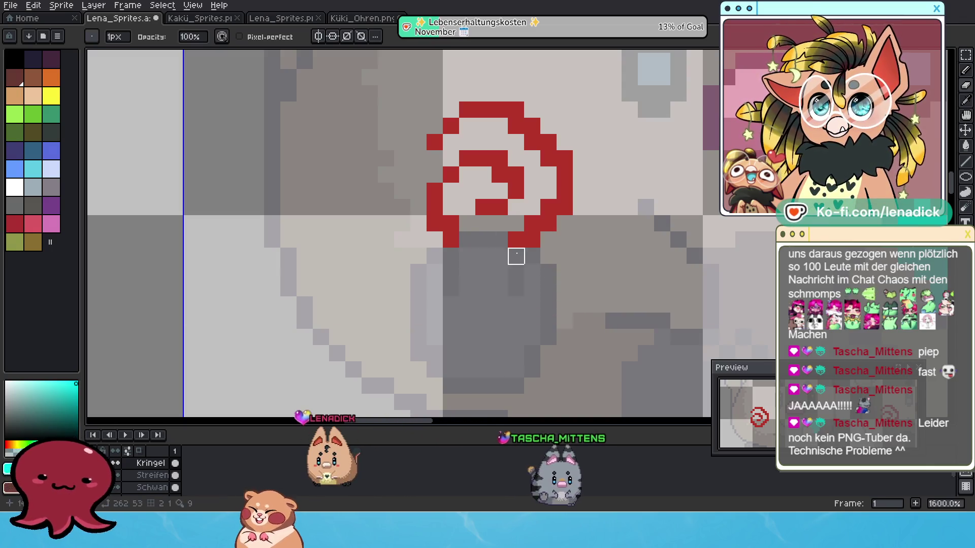
scroll(532, 304, "down", 1)
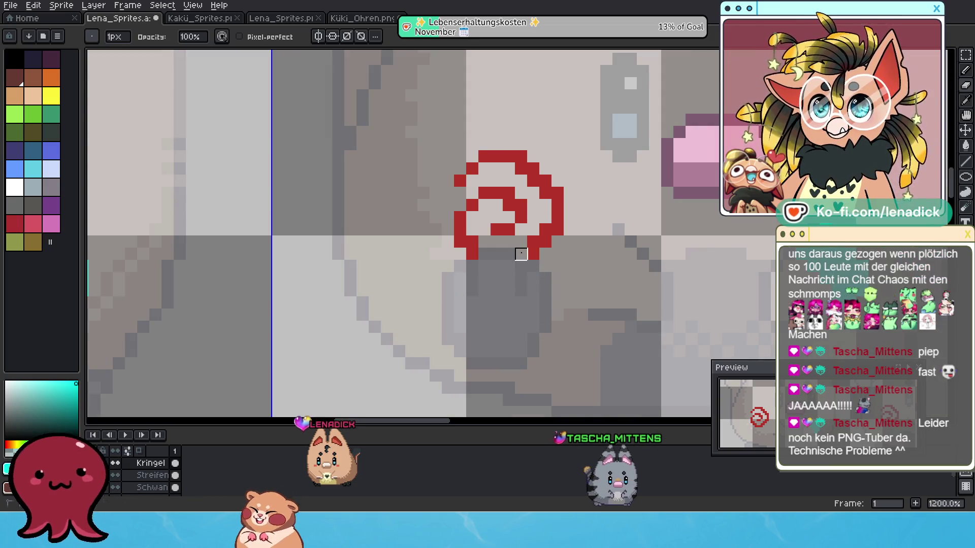
- Pan across the neighbouring sprite copies to check the spiral's bottom edge
left_click_drag(496, 276, 624, 285)
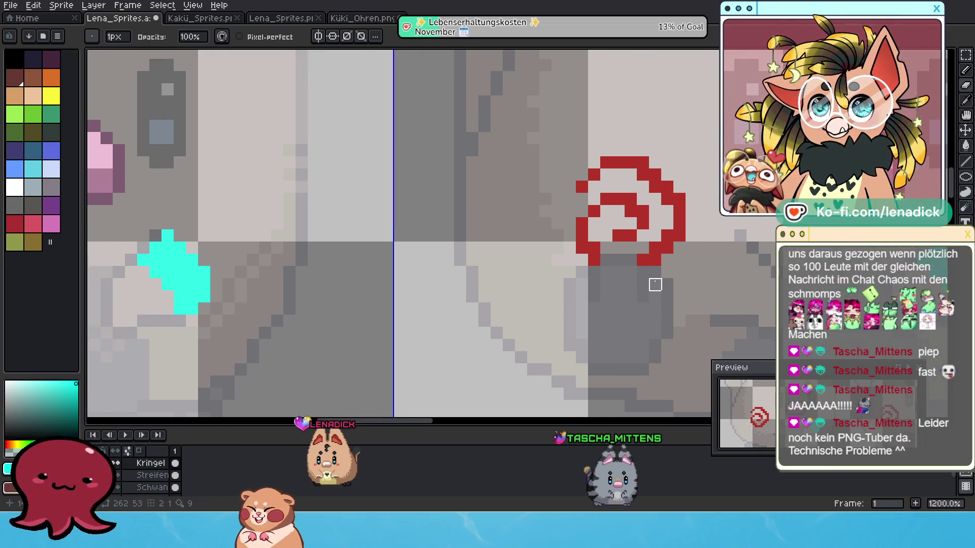
scroll(482, 252, "down", 2)
left_click_drag(483, 252, 310, 276)
scroll(469, 280, "up", 4)
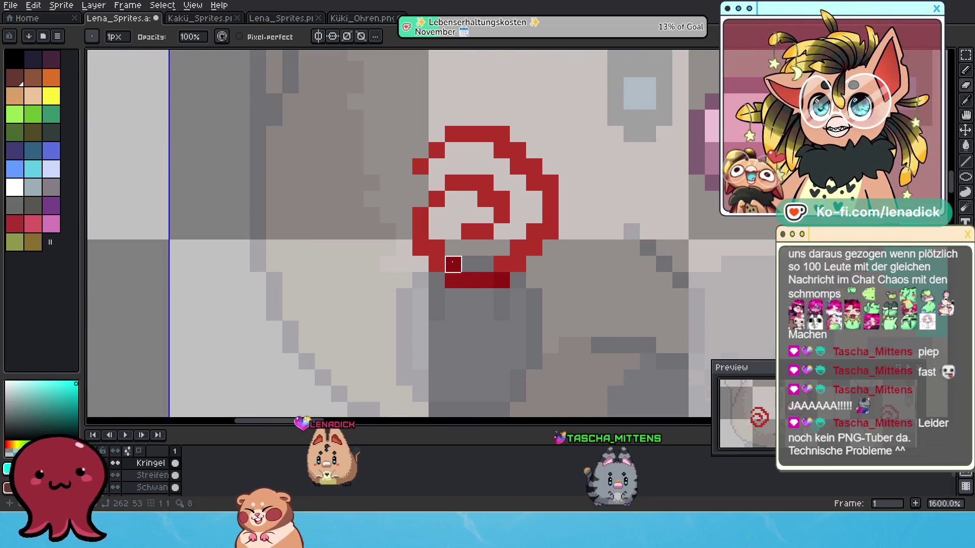
scroll(502, 297, "down", 3)
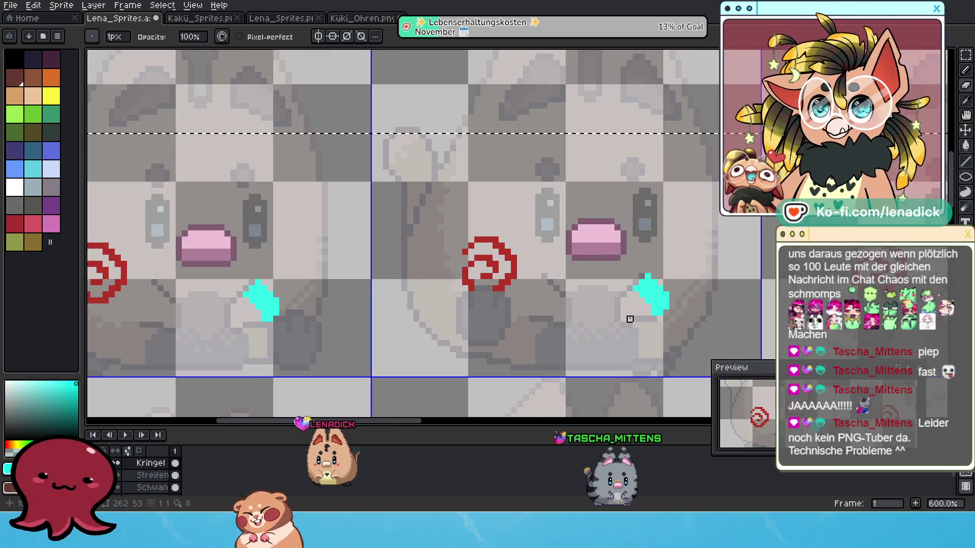
left_click_drag(642, 306, 578, 278)
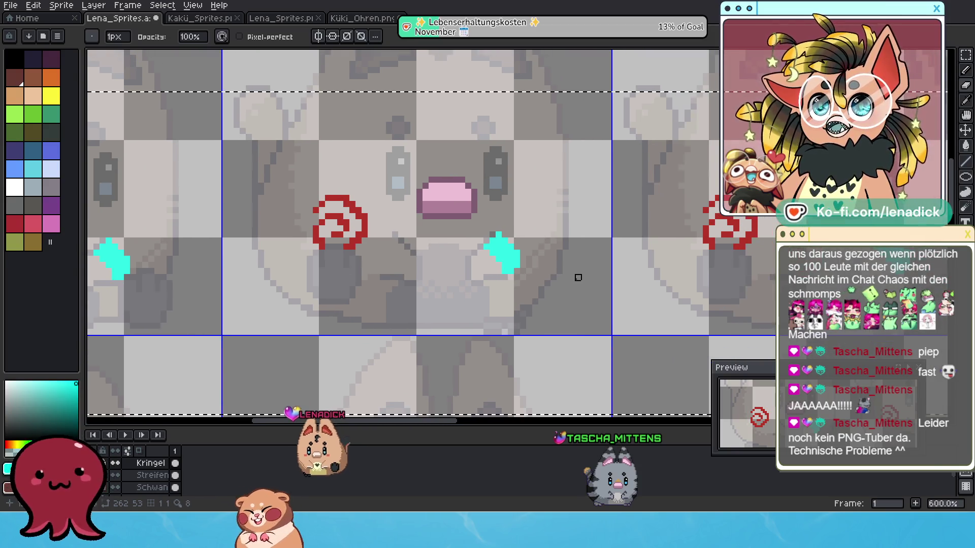
scroll(577, 278, "down", 1)
mouse_move(770, 303)
left_mouse_down()
mouse_move(499, 252)
mouse_move(519, 267)
left_mouse_up()
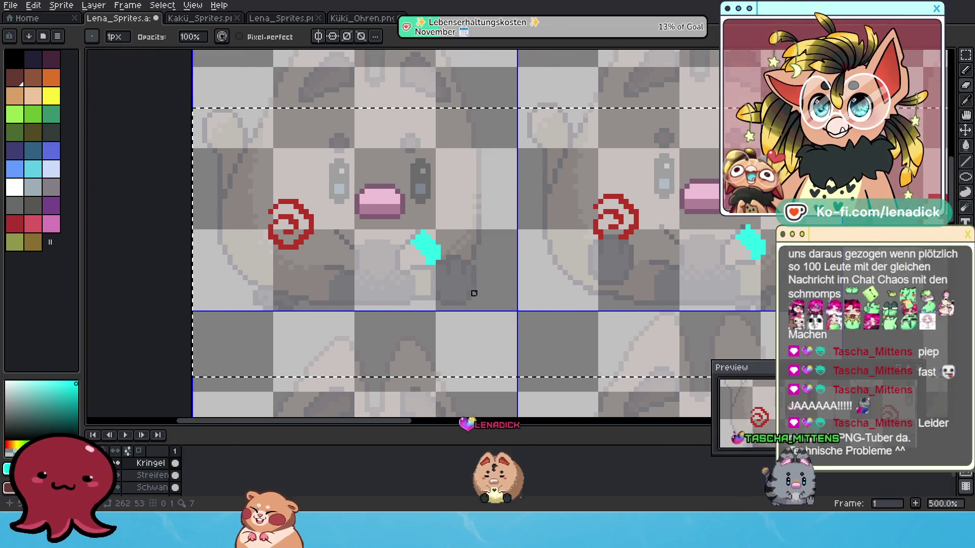
left_click_drag(460, 294, 508, 195)
scroll(508, 196, "down", 3)
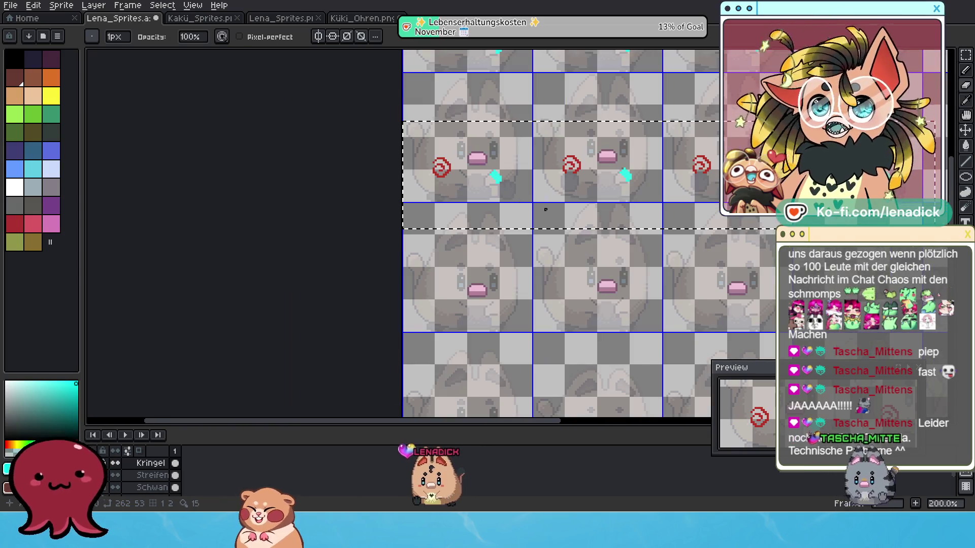
left_click_drag(517, 288, 497, 318)
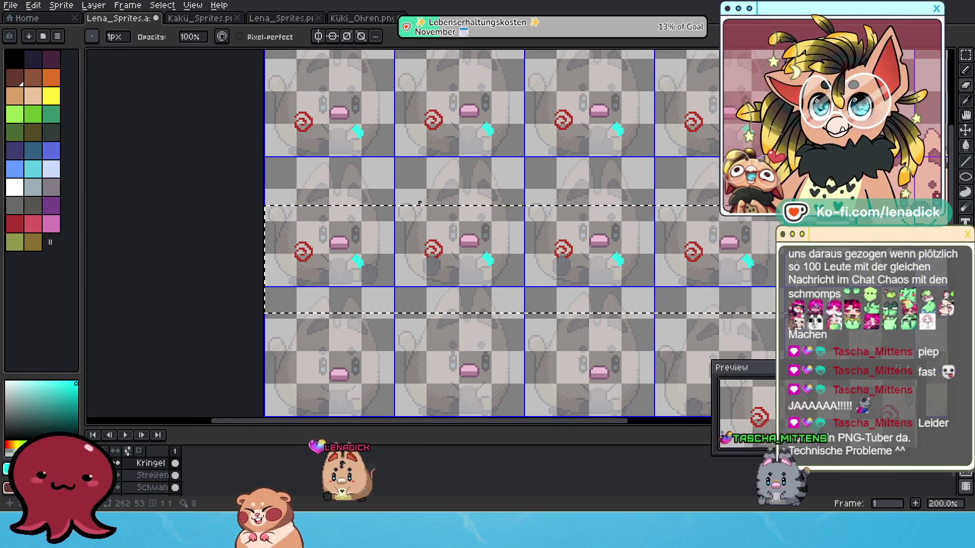
key("m")
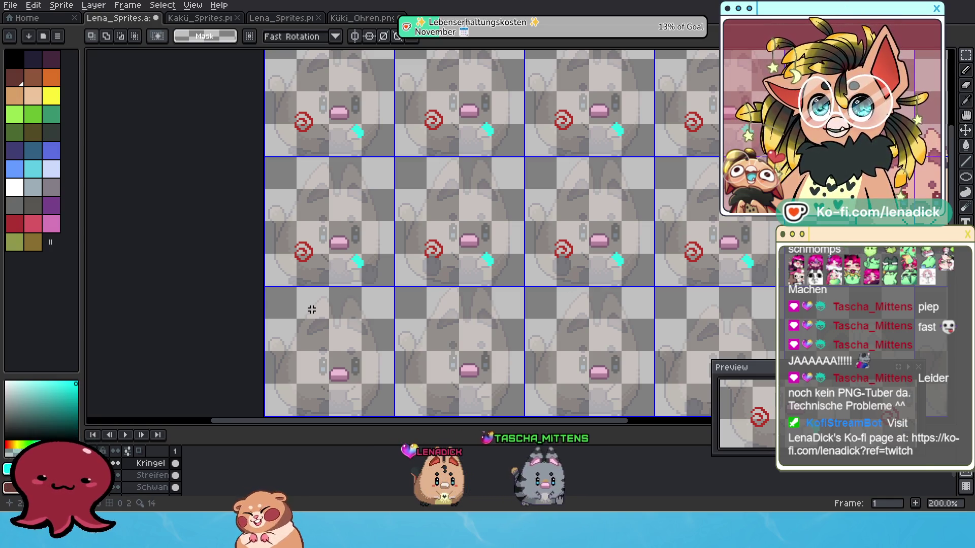
left_click_drag(447, 264, 247, 147)
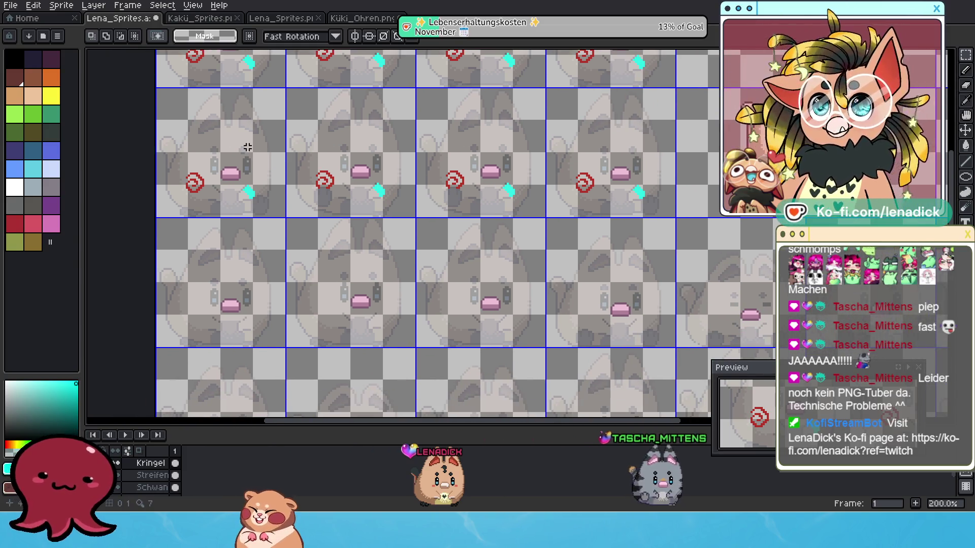
left_click_drag(164, 131, 687, 247)
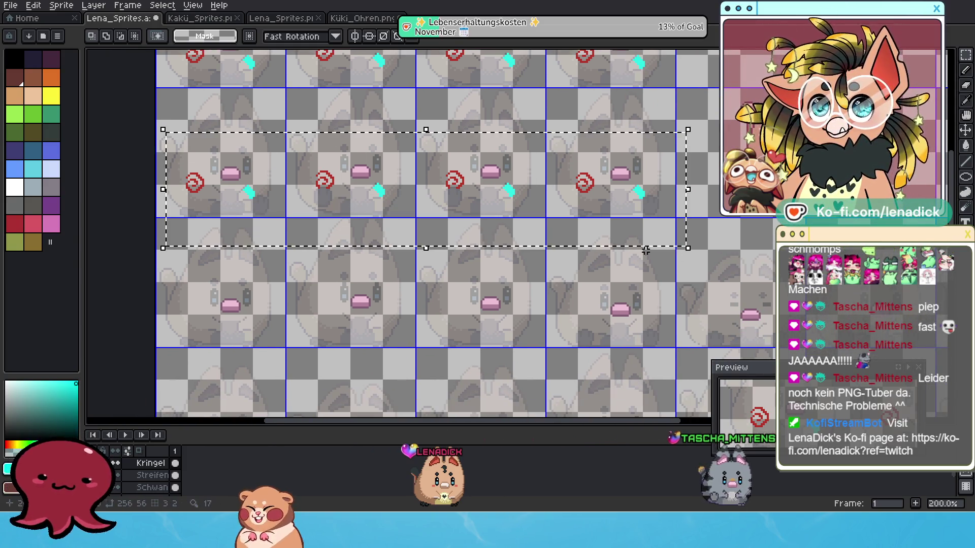
left_click(462, 152)
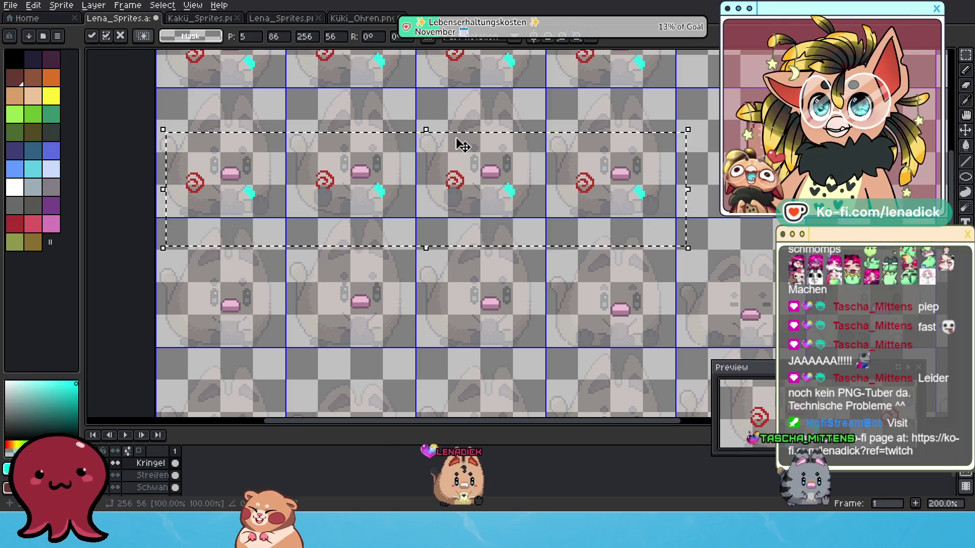
left_click_drag(466, 142, 464, 276)
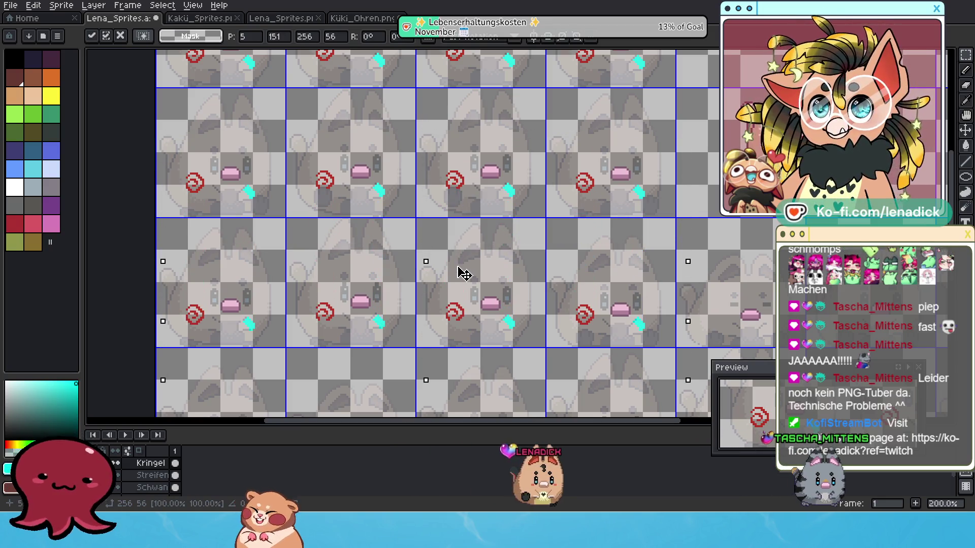
left_click_drag(463, 275, 463, 274)
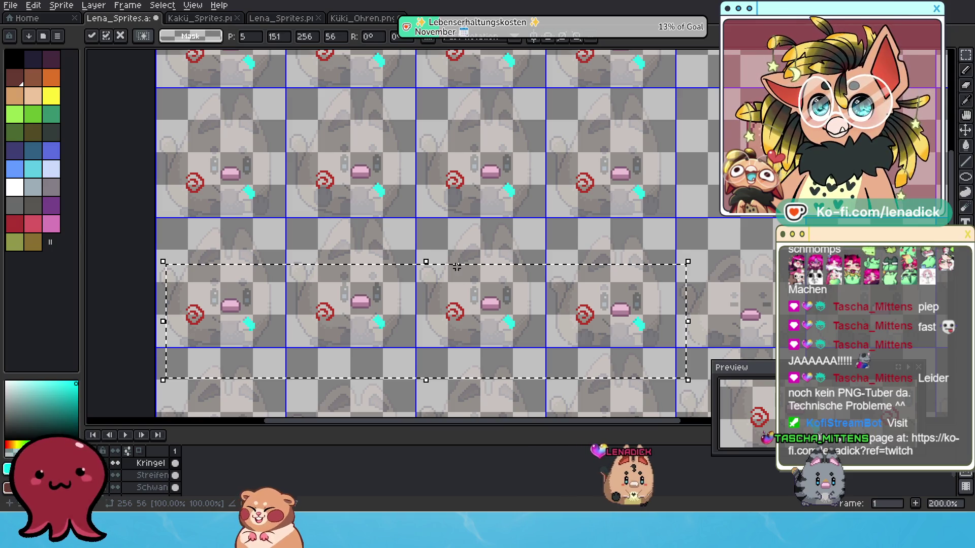
scroll(290, 272, "up", 2)
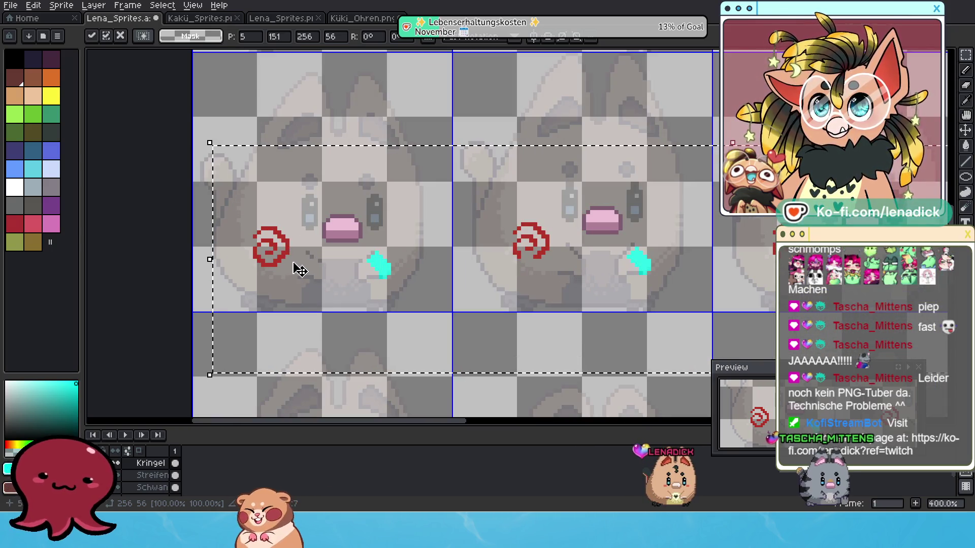
left_click_drag(736, 266, 517, 287)
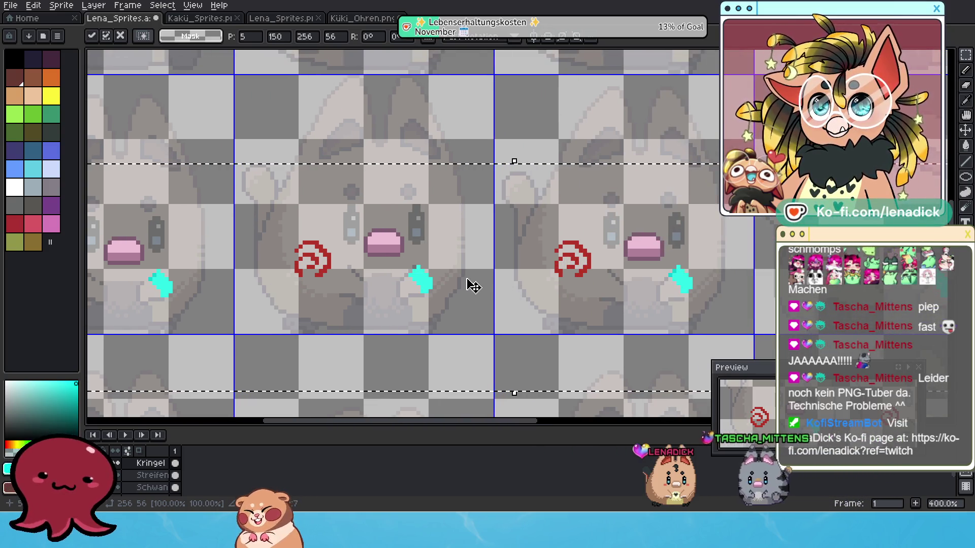
scroll(469, 284, "down", 3)
scroll(480, 293, "up", 1)
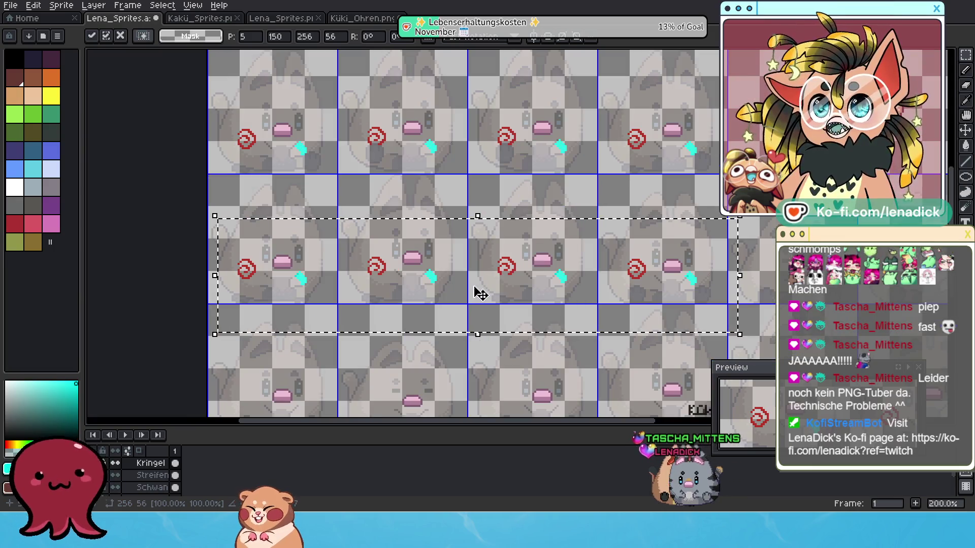
key("ctrl+z")
key("ctrl+z")
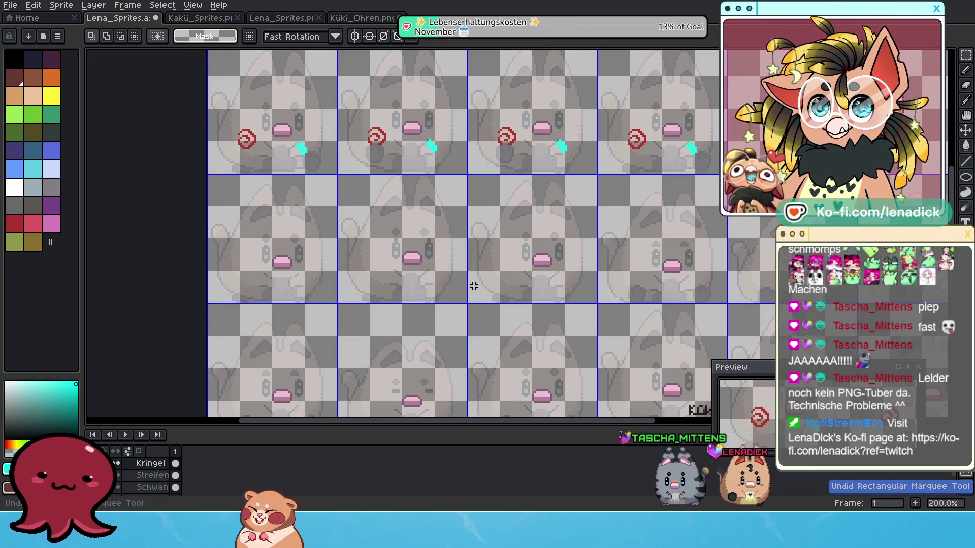
scroll(482, 285, "down", 1)
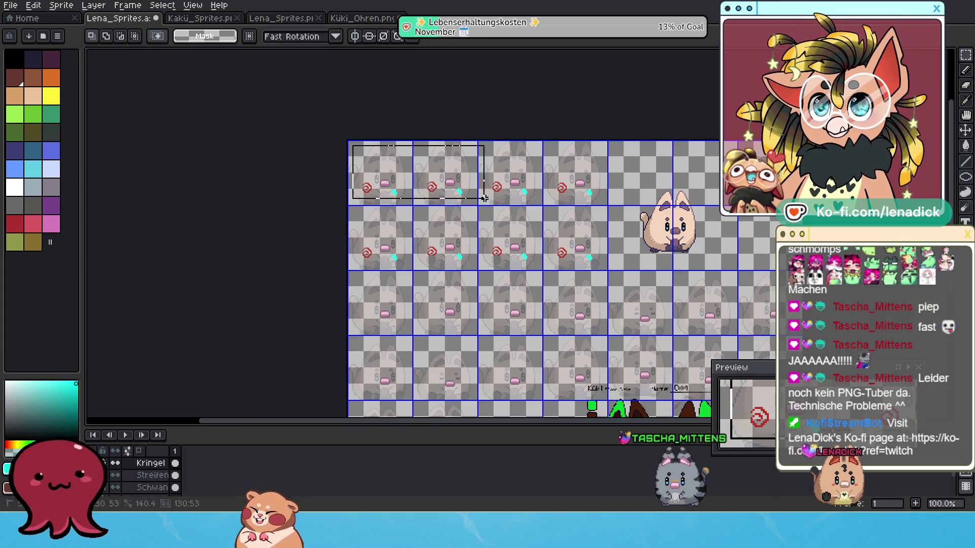
- Select the top row of spiral and arm overlays and drag it down
left_click_drag(629, 223, 631, 224)
left_click(614, 204)
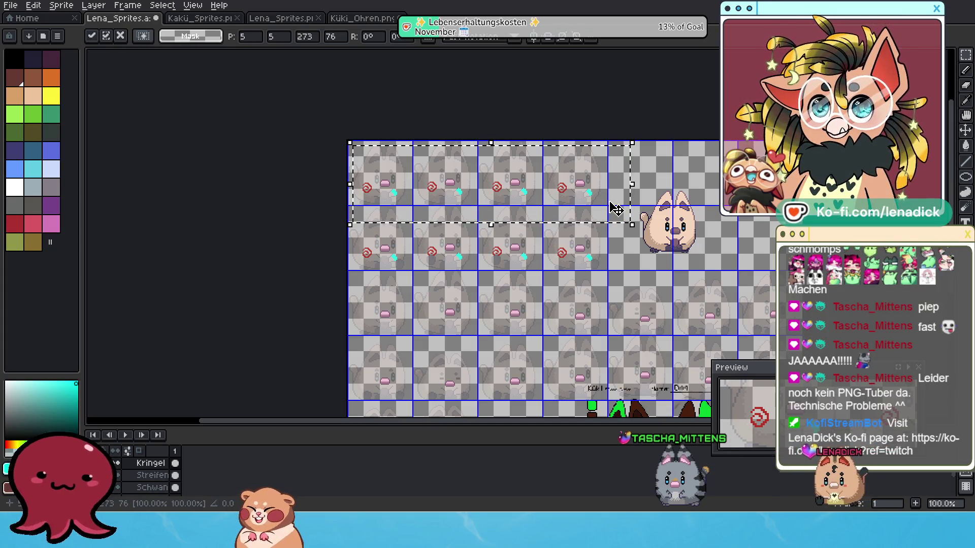
scroll(601, 197, "up", 1)
left_click_drag(568, 111, 570, 223)
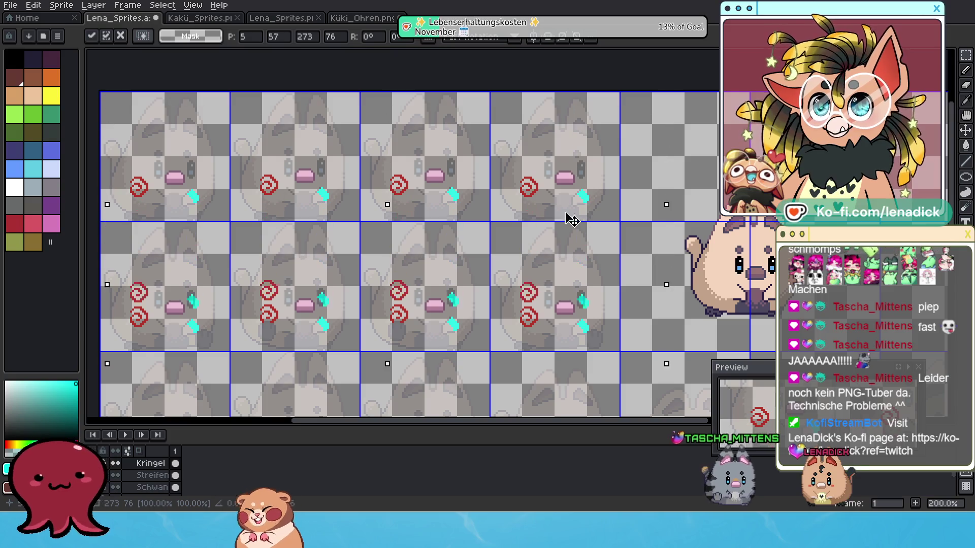
scroll(579, 221, "down", 1)
scroll(580, 221, "up", 2)
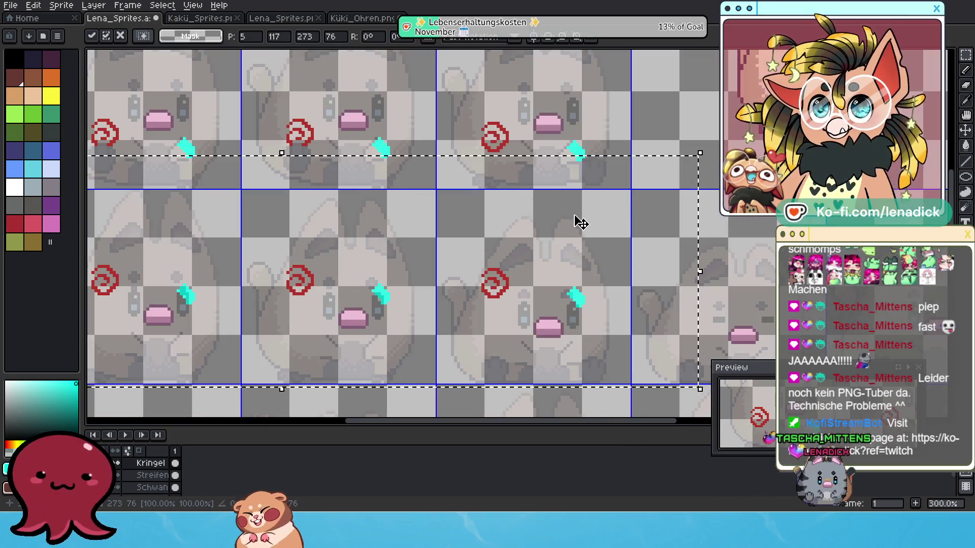
- Nudge the overlay row down pixel by pixel from y 117 to y 135
key("Down")
key("Down")
key("Down")
key("Down")
key("Down")
key("Down")
key("Down")
key("Down")
key("Down")
key("Down")
key("Down")
scroll(582, 244, "up", 1)
scroll(584, 272, "down", 1)
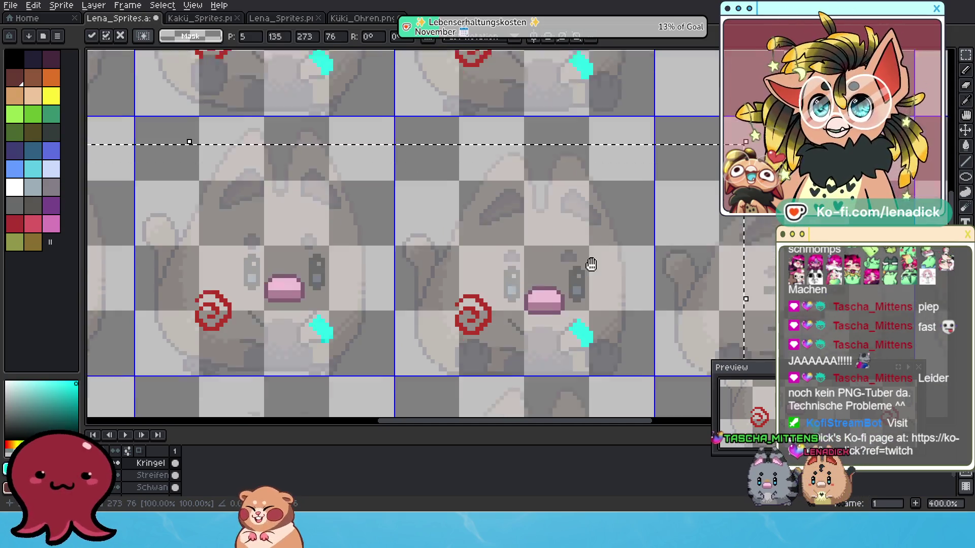
scroll(558, 219, "down", 3)
scroll(558, 220, "up", 1)
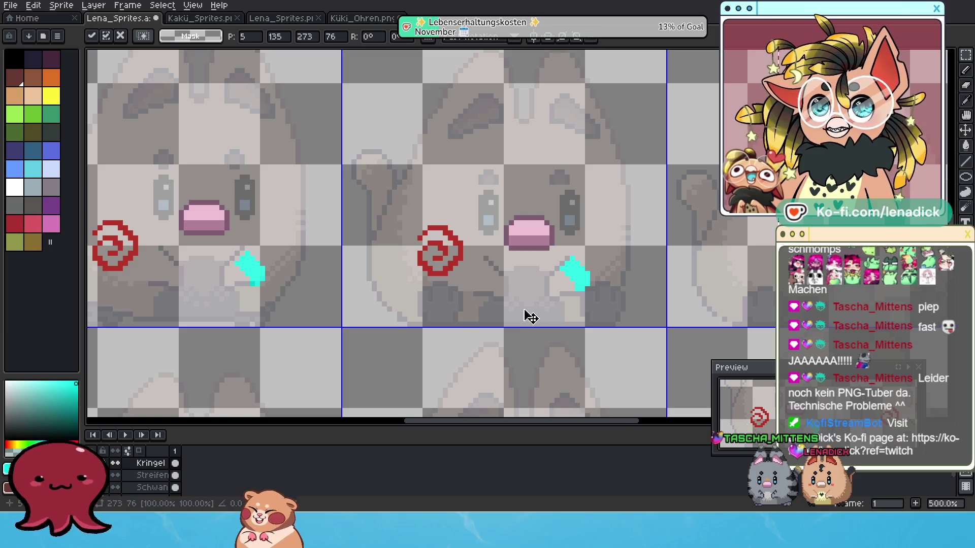
scroll(528, 219, "up", 1)
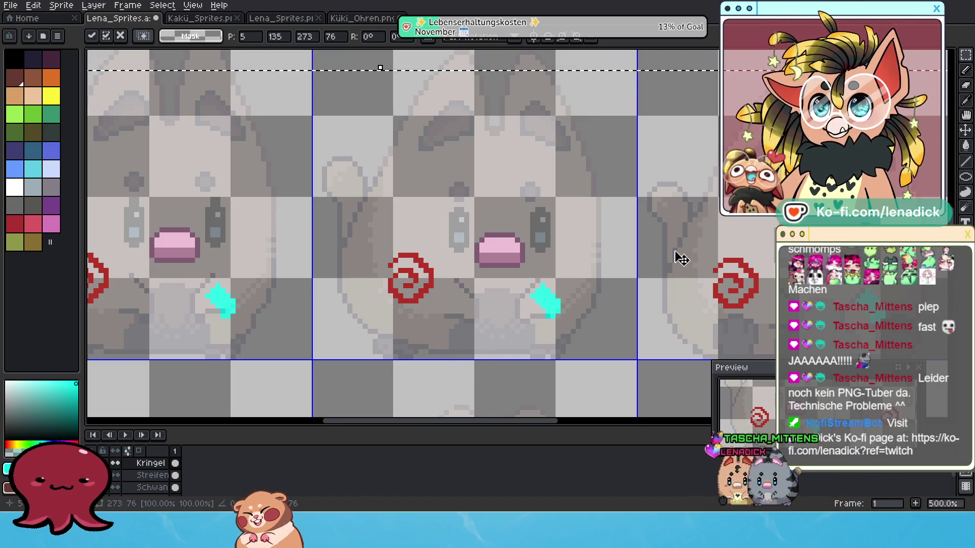
mouse_move(965, 54)
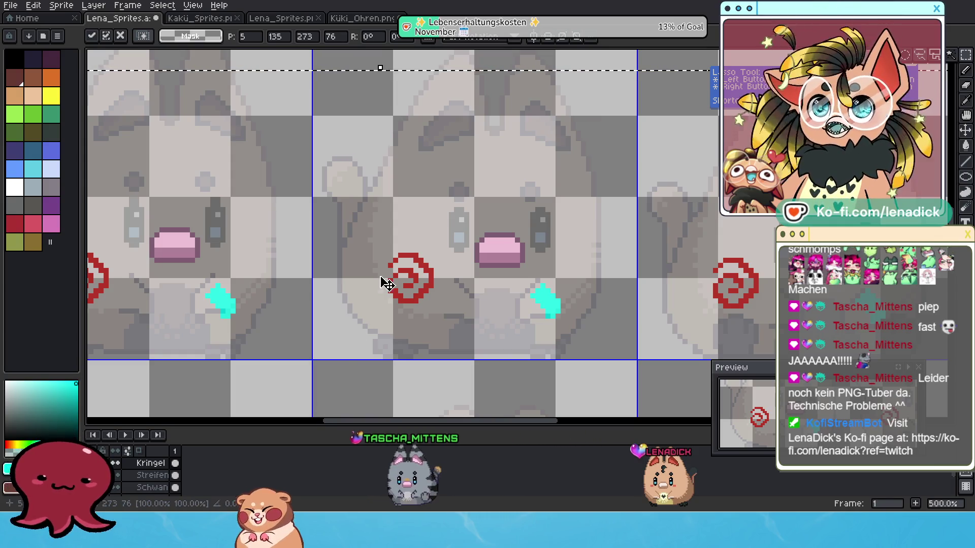
- Commit the lowered overlays and move the middle frame's spiral and arm one frame right
left_click(496, 68)
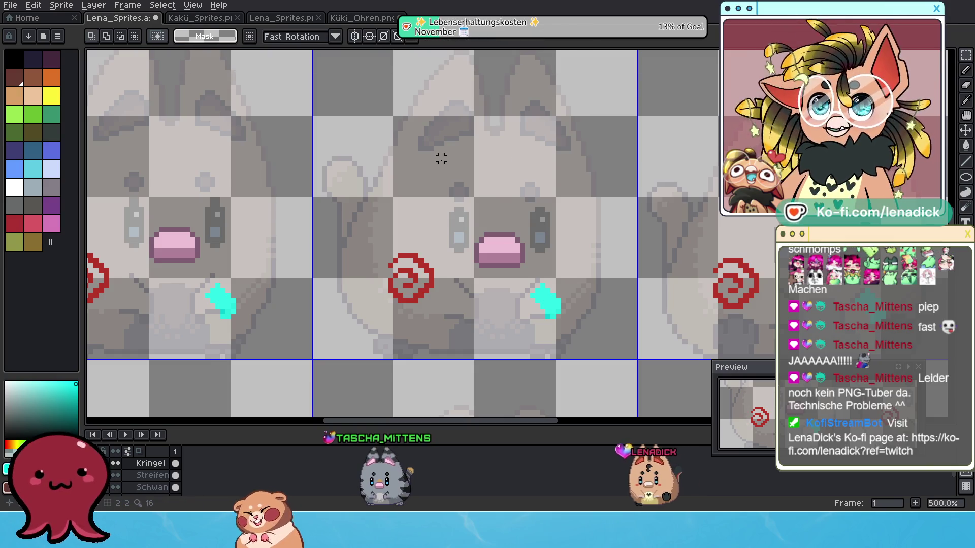
left_click_drag(351, 211, 603, 362)
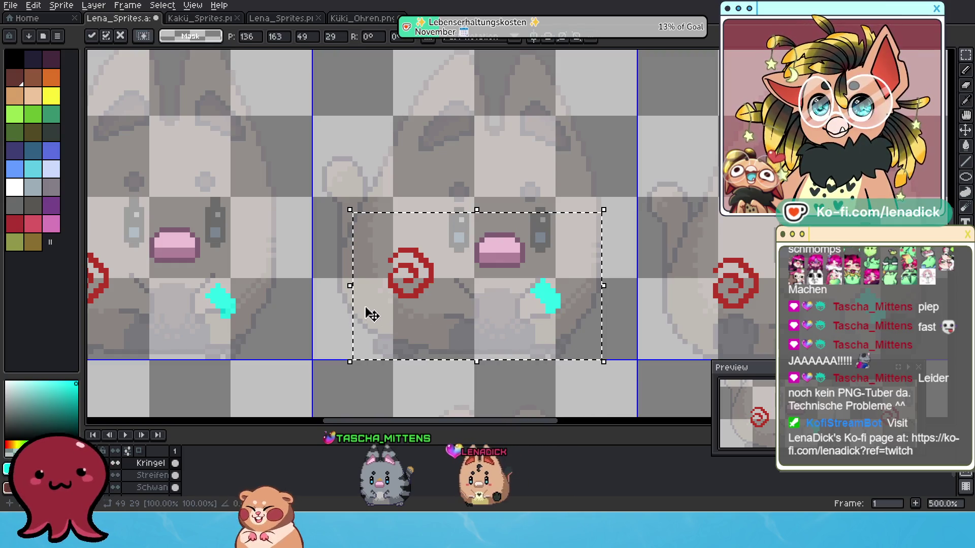
left_click_drag(370, 315, 595, 288)
- Raise the centre sprite's spiral and arm two pixels, shift it one frame right, and apply
left_click_drag(308, 229, 556, 365)
key("Up")
key("Up")
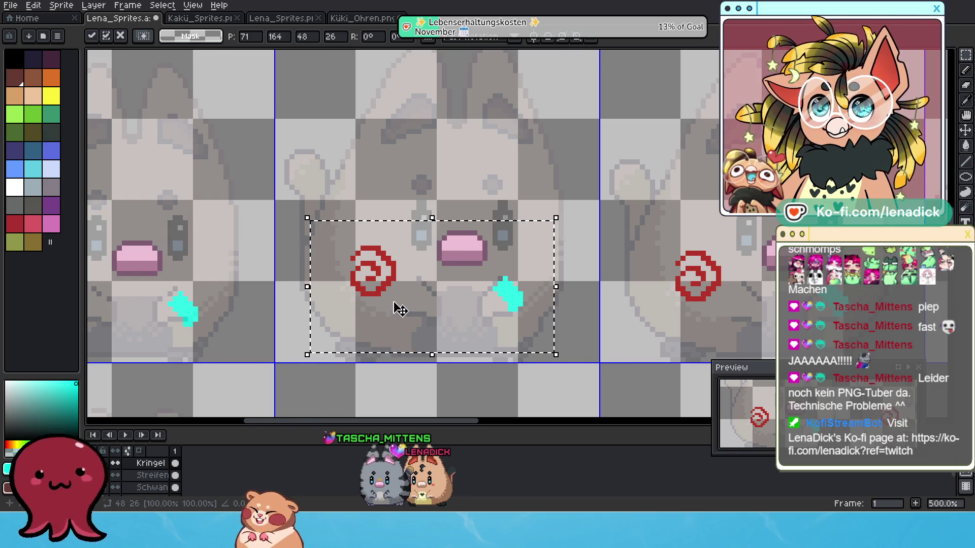
left_click_drag(401, 309, 628, 309)
left_click_drag(218, 241, 466, 356)
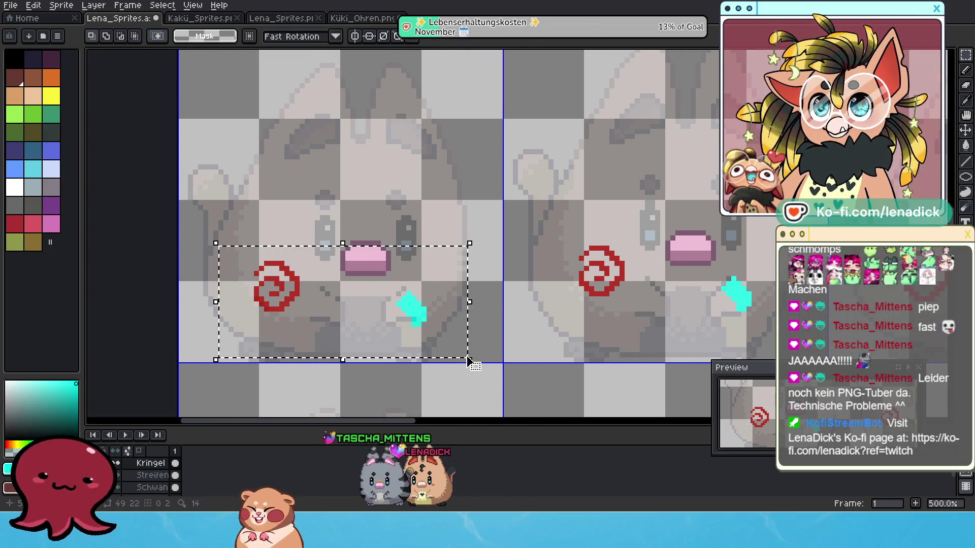
scroll(429, 317, "down", 3)
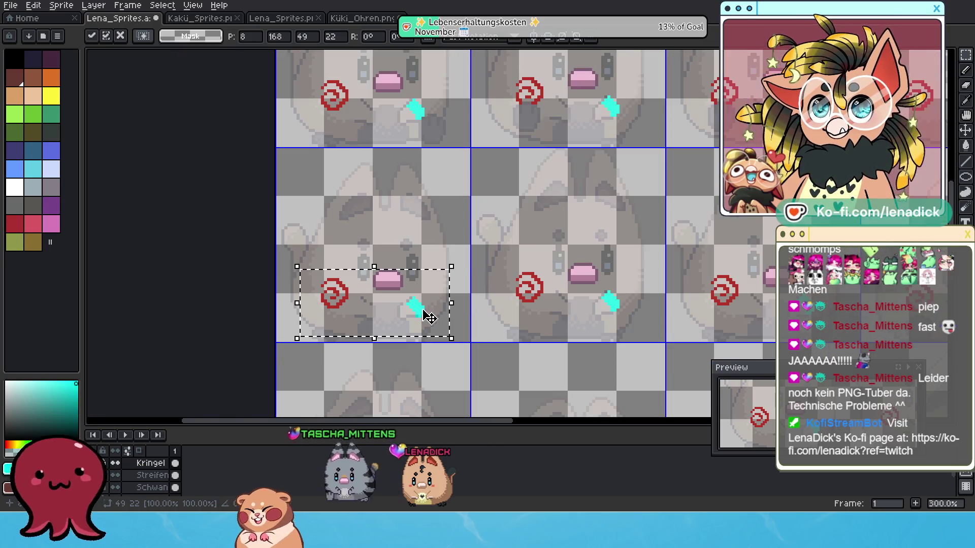
scroll(418, 320, "up", 3)
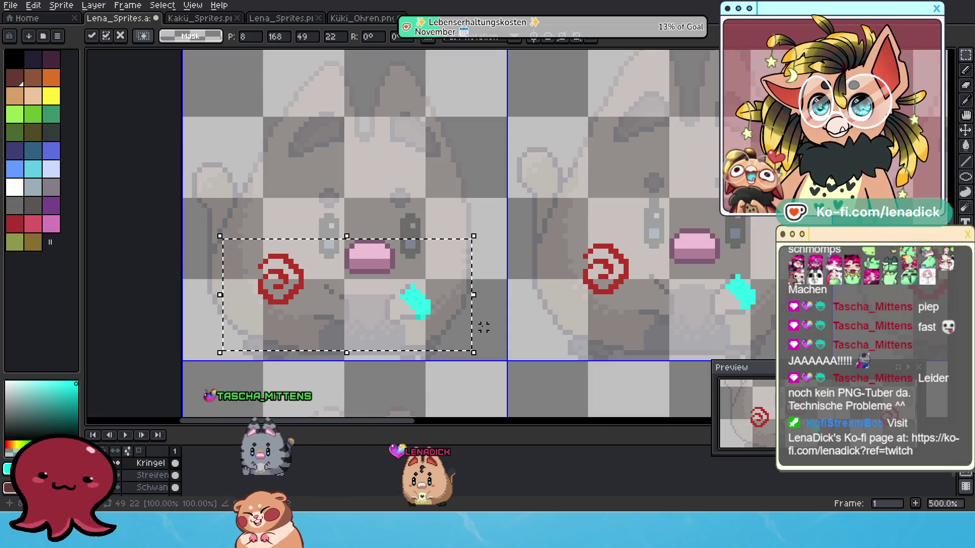
key("ctrl+d")
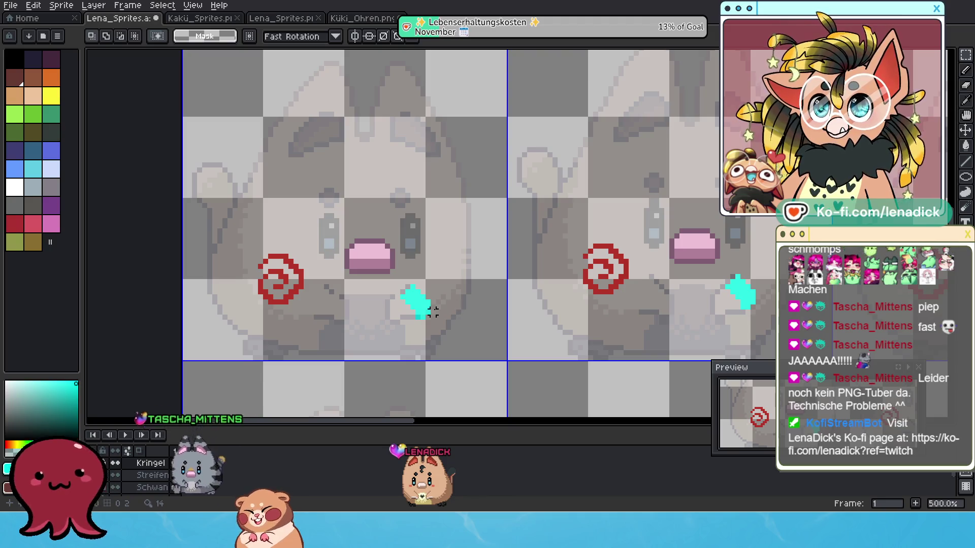
- Pan across the sprite sheet to review the repositioned overlays
scroll(420, 309, "up", 2)
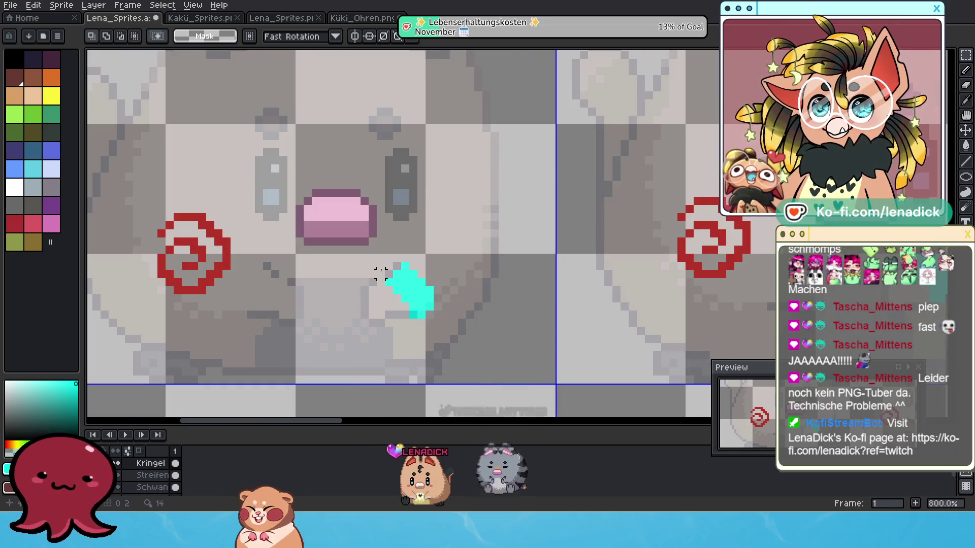
scroll(469, 281, "down", 2)
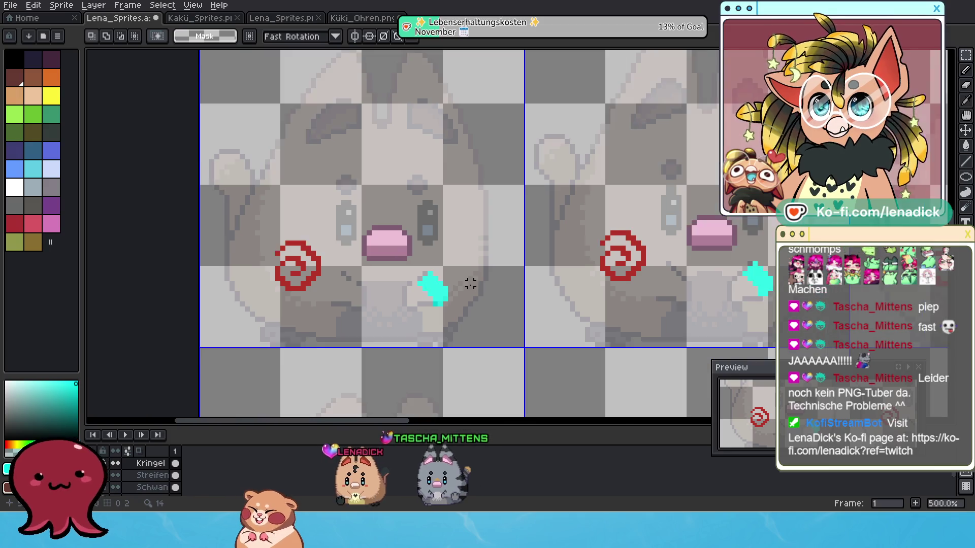
scroll(467, 282, "down", 1)
scroll(467, 283, "down", 1)
left_click_drag(755, 274, 555, 265)
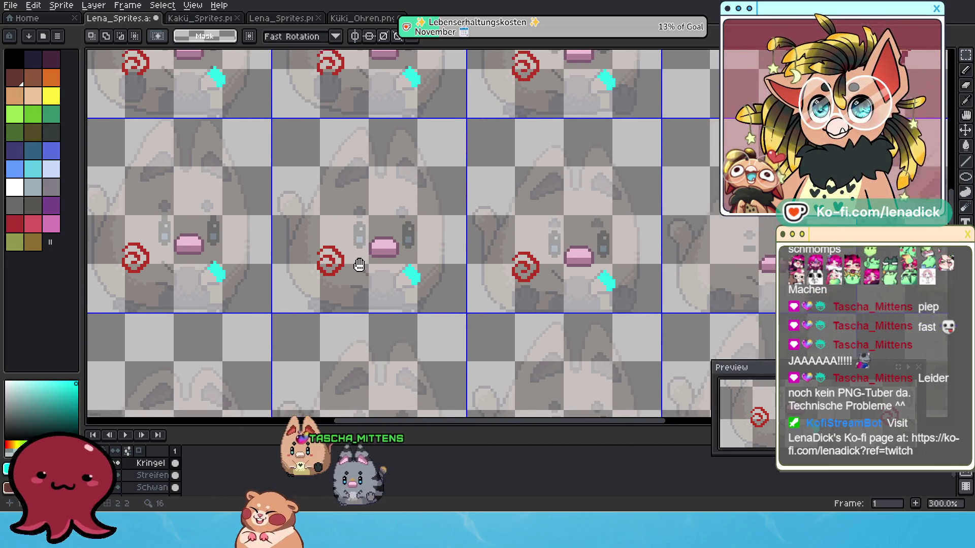
scroll(494, 277, "up", 1)
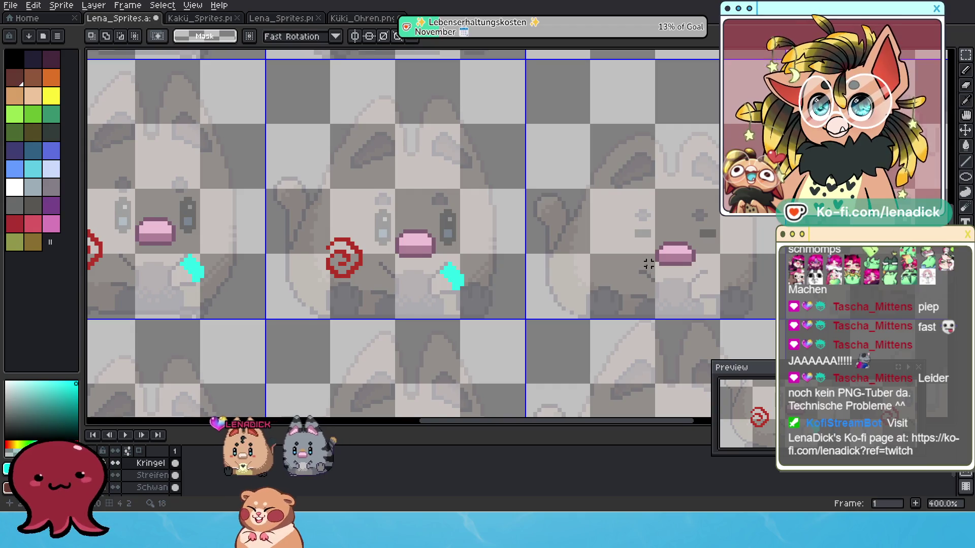
left_click_drag(649, 264, 398, 255)
mouse_move(601, 238)
left_mouse_down()
mouse_move(426, 239)
mouse_move(618, 259)
mouse_move(567, 248)
mouse_move(589, 245)
left_mouse_up()
scroll(618, 259, "down", 2)
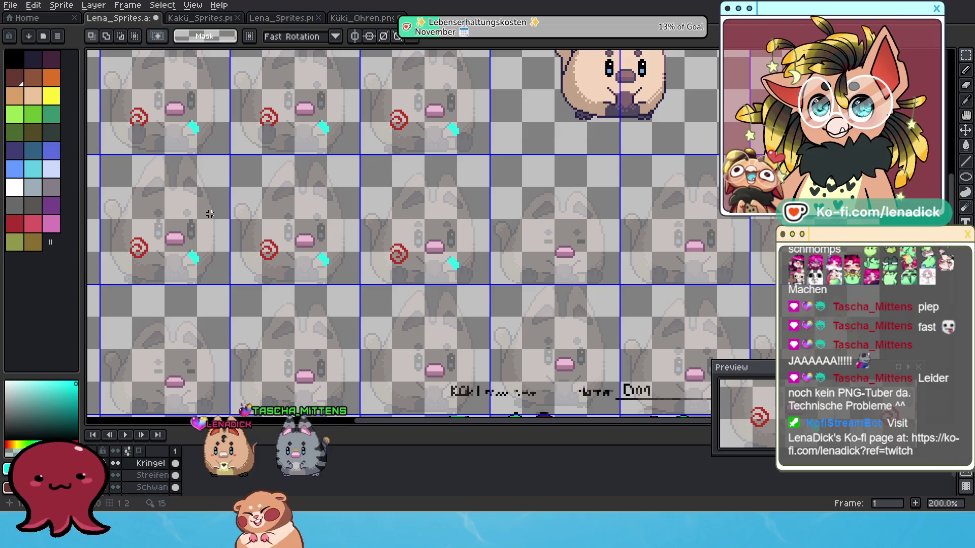
- Copy the three frames' spiral and arm overlays one tile right and commit the copy
left_click_drag(205, 216, 374, 232)
left_click_drag(632, 297, 666, 313)
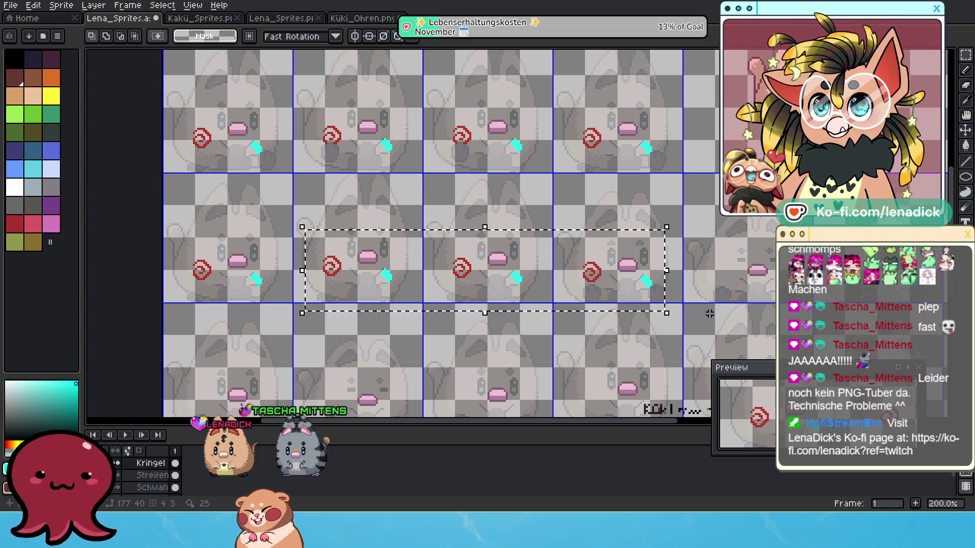
left_click_drag(741, 293, 492, 268)
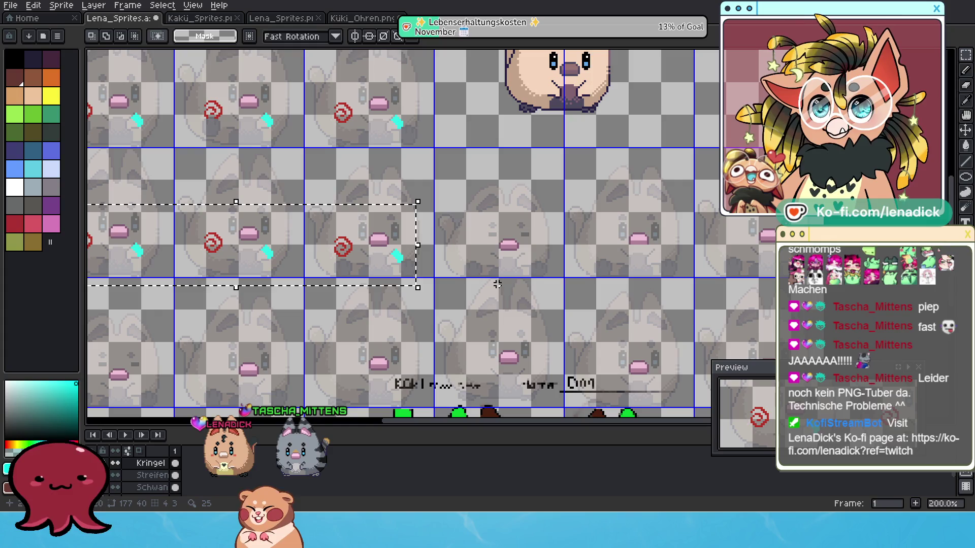
key("ctrl+t")
left_click_drag(316, 212, 710, 242)
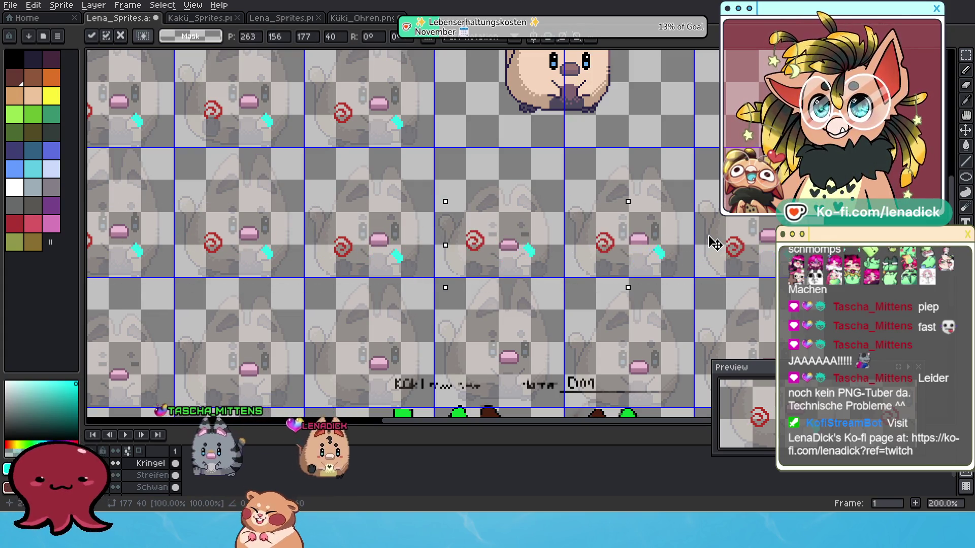
scroll(741, 276, "up", 1)
scroll(711, 274, "up", 1)
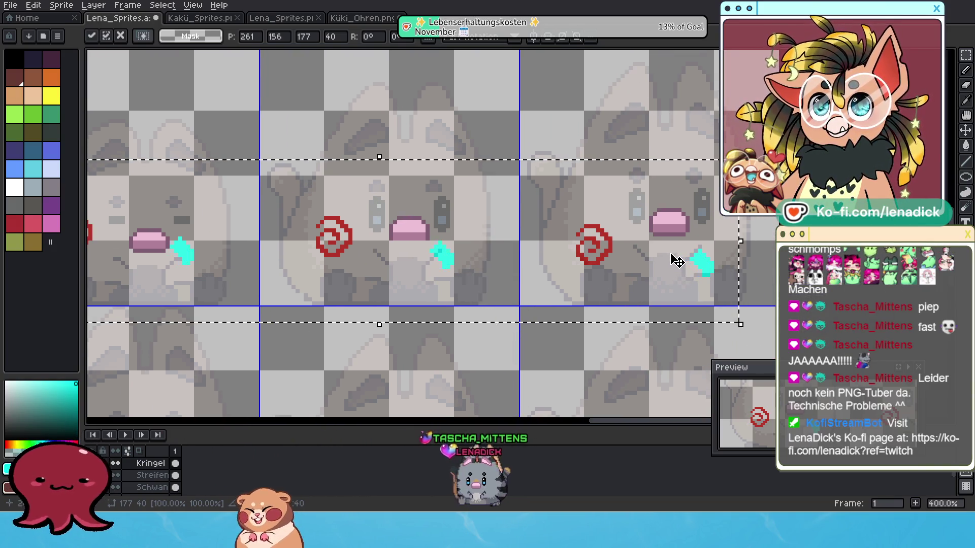
left_click_drag(365, 244, 742, 237)
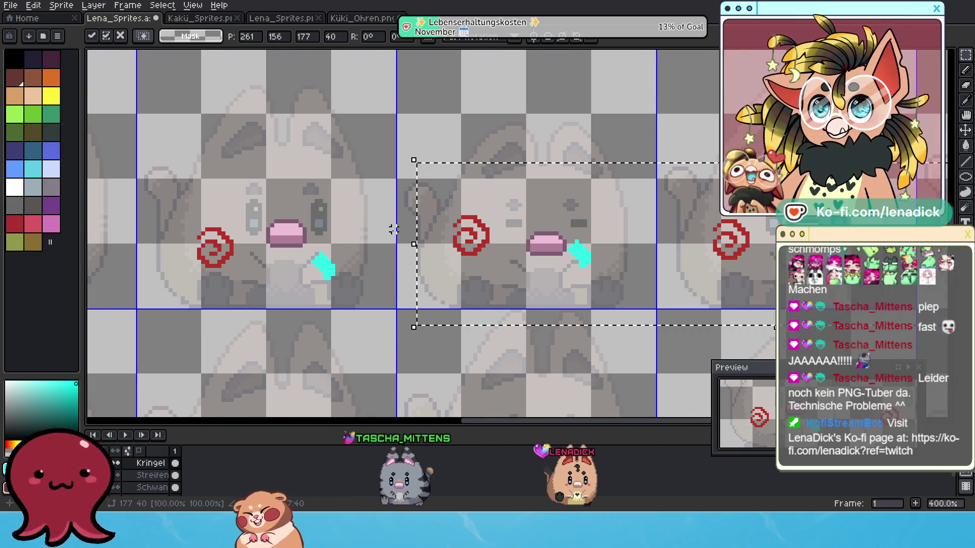
left_click_drag(393, 224, 425, 225)
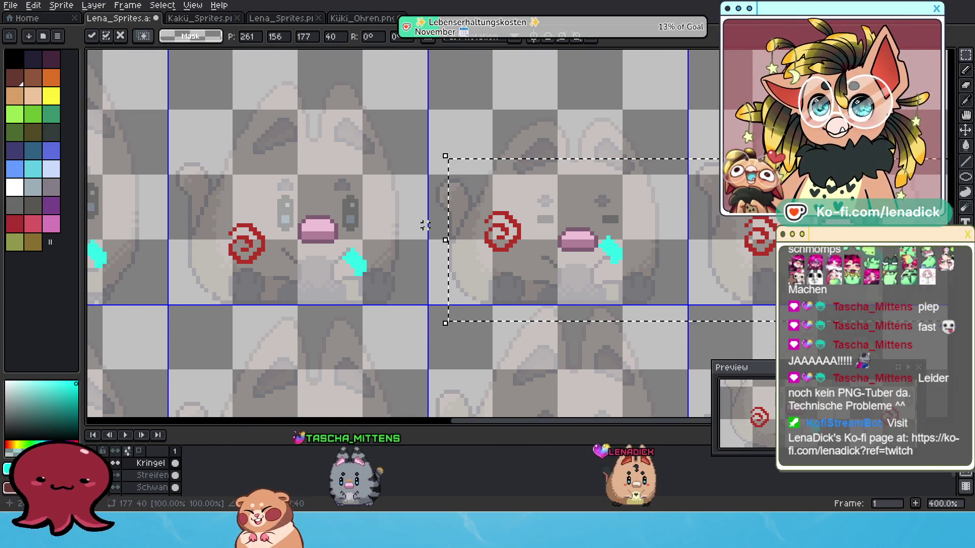
key("Return")
- Squash one frame's spiral and arm overlay to 29 pixels tall and commit it
left_click_drag(445, 164, 670, 303)
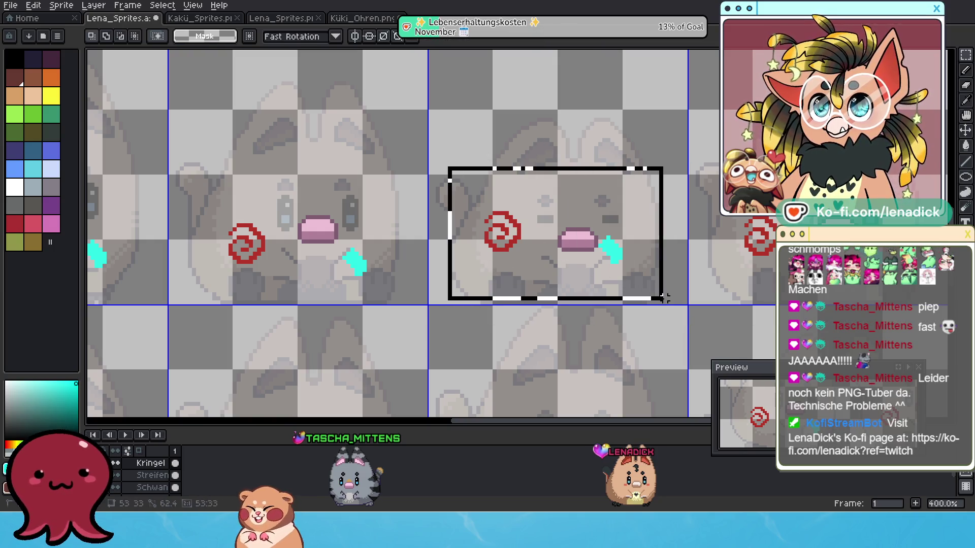
key("Down")
key("Down")
key("Down")
key("Down")
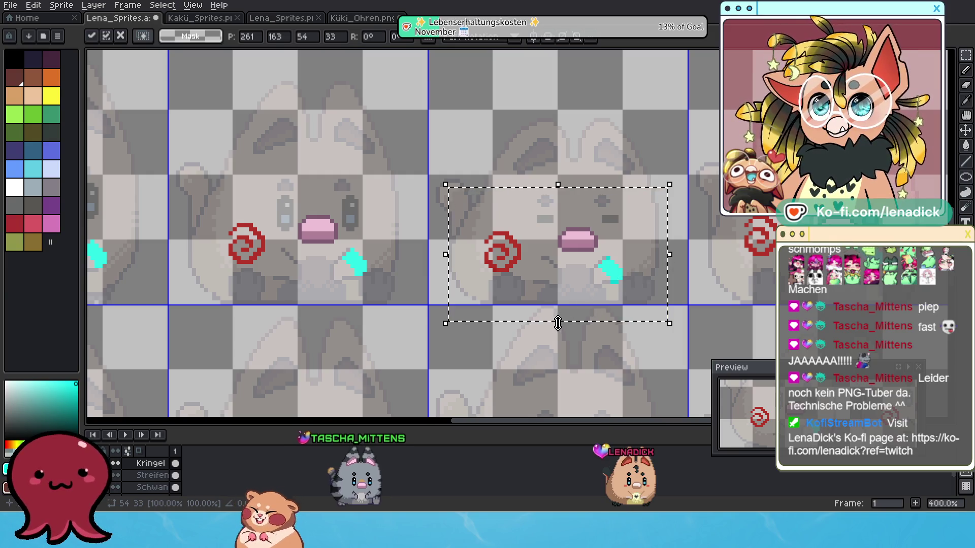
left_click_drag(558, 323, 561, 320)
key("Down")
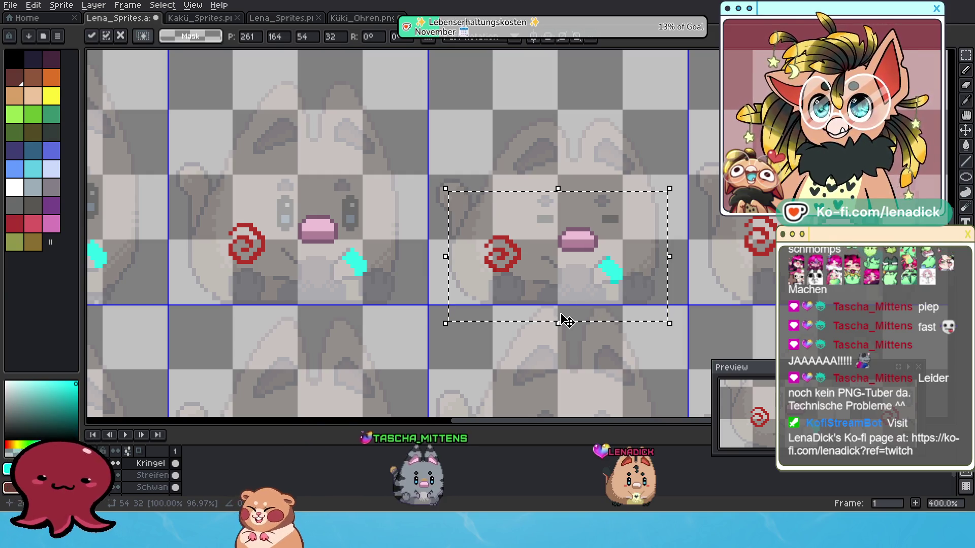
left_click_drag(558, 323, 563, 313)
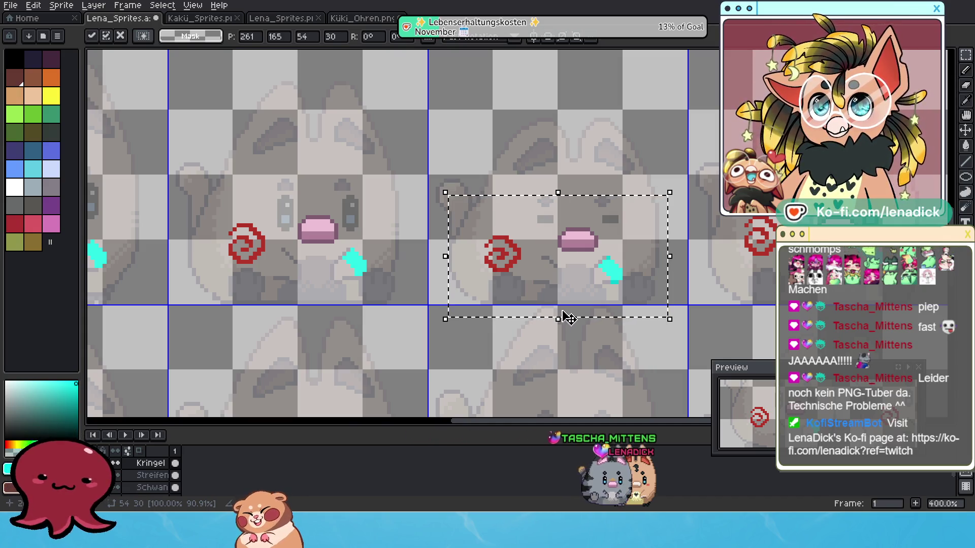
left_click_drag(555, 316, 563, 318)
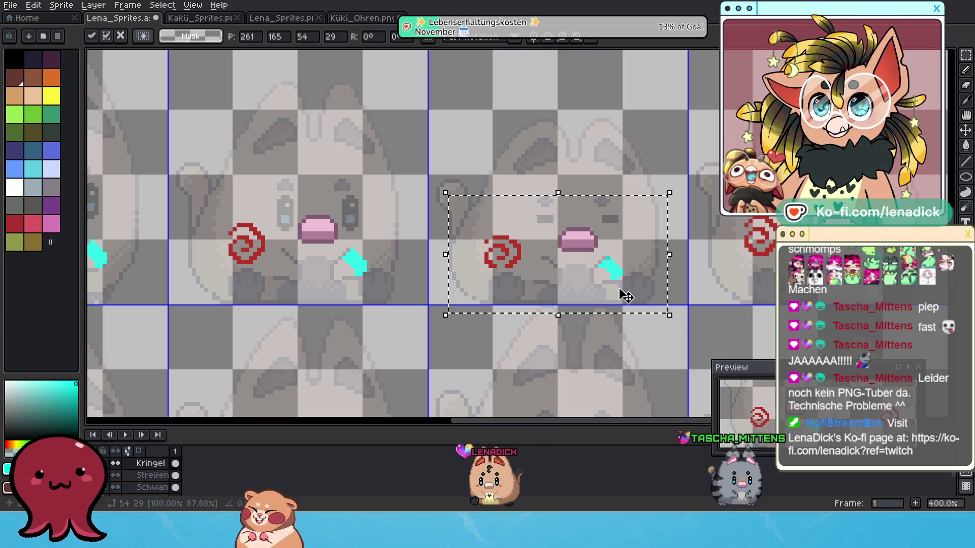
left_click(701, 294)
scroll(513, 279, "up", 1)
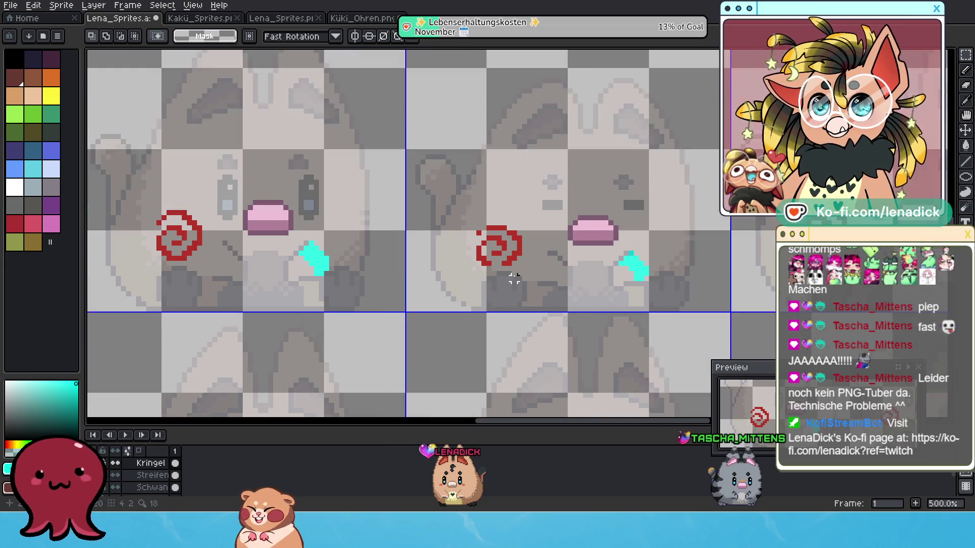
scroll(526, 267, "up", 2)
scroll(492, 231, "up", 2)
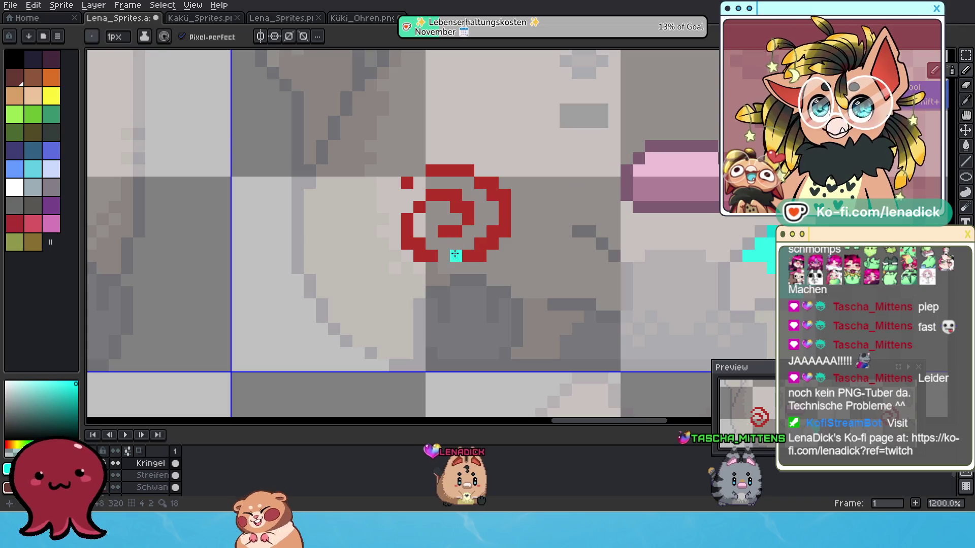
left_click(471, 252, "alt")
left_click_drag(466, 259, 456, 256)
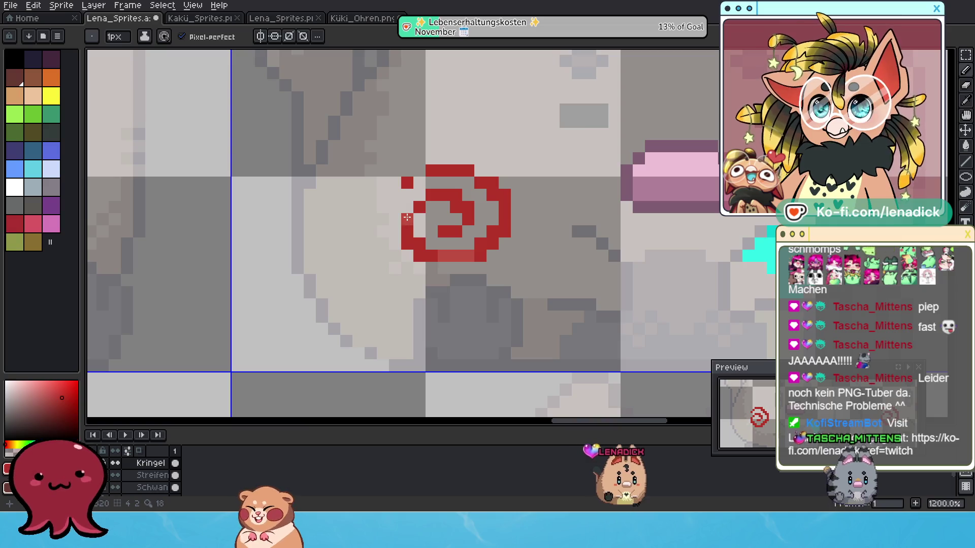
scroll(417, 233, "down", 3)
scroll(416, 238, "down", 1)
scroll(460, 318, "down", 2)
scroll(467, 200, "down", 3)
key("alt")
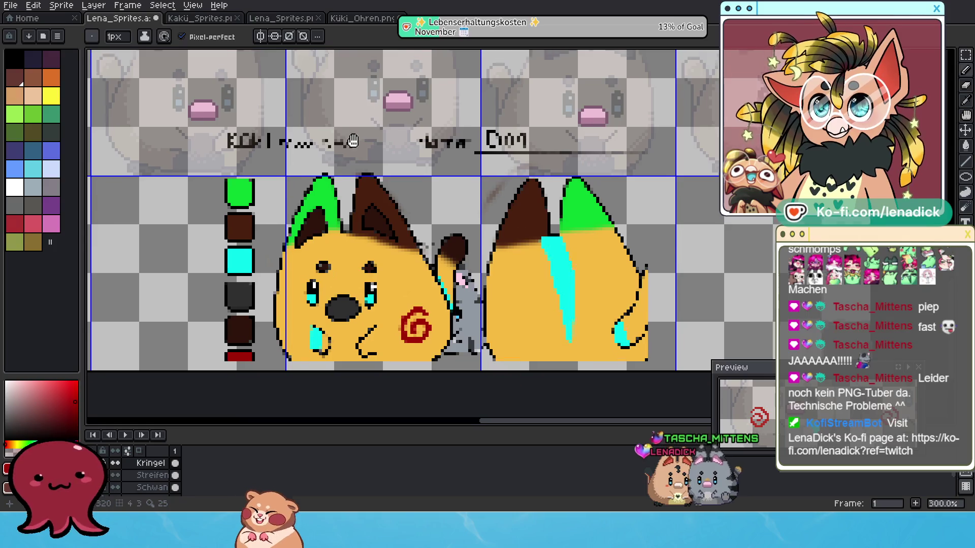
scroll(385, 182, "up", 2)
scroll(385, 182, "up", 3)
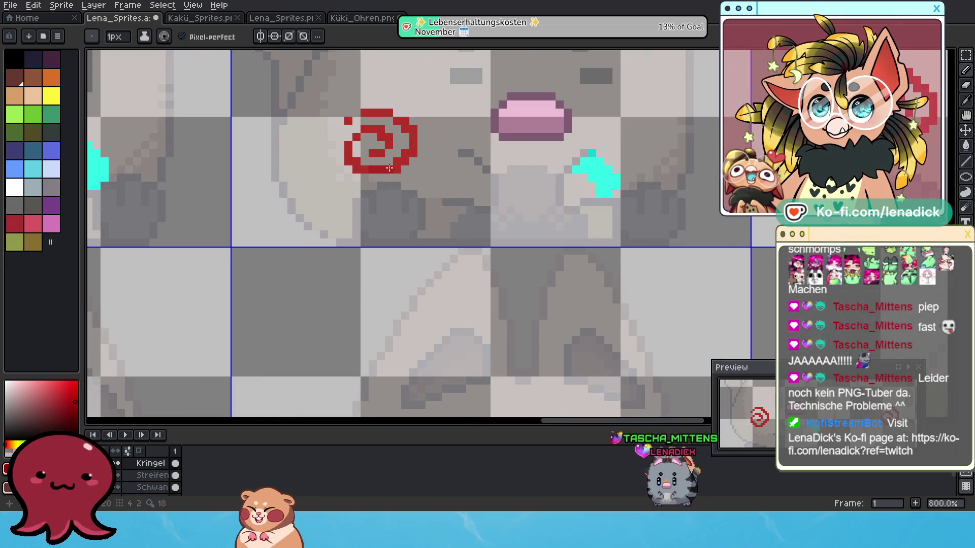
scroll(406, 203, "up", 2)
scroll(374, 289, "up", 5)
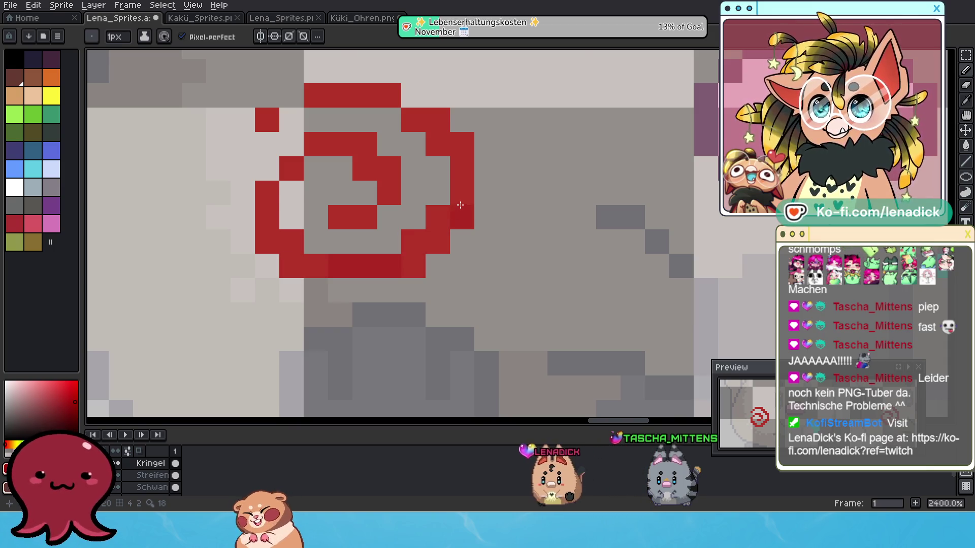
scroll(452, 207, "down", 5)
scroll(350, 219, "right", 5)
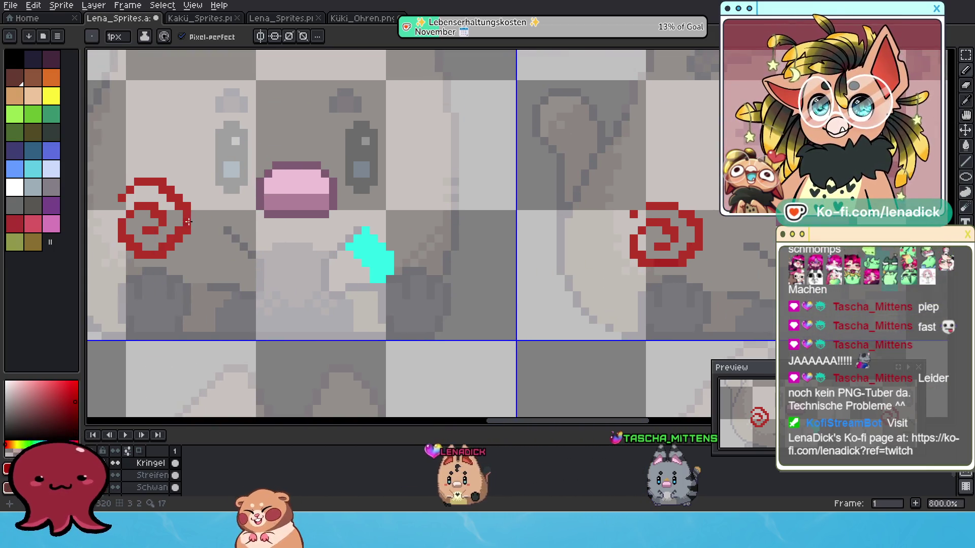
scroll(142, 474, "down", 5)
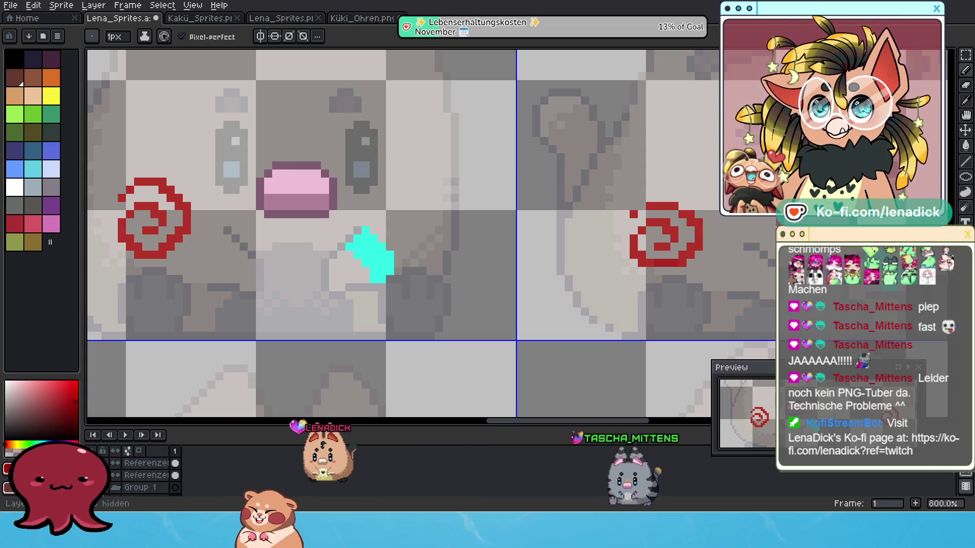
- Hide the faint reference sprites layer and select the Paint Bucket tool
left_click(104, 475)
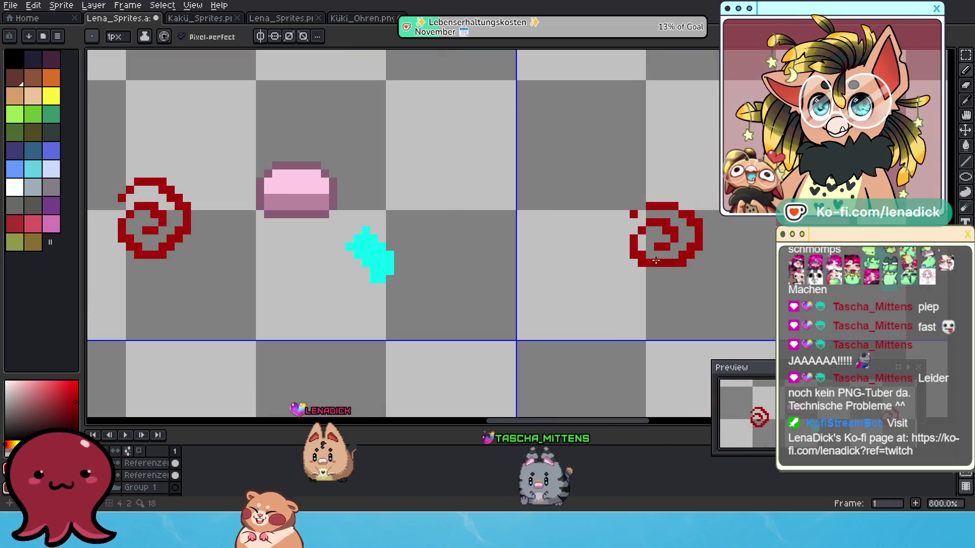
scroll(660, 264, "up", 4)
left_click(966, 146)
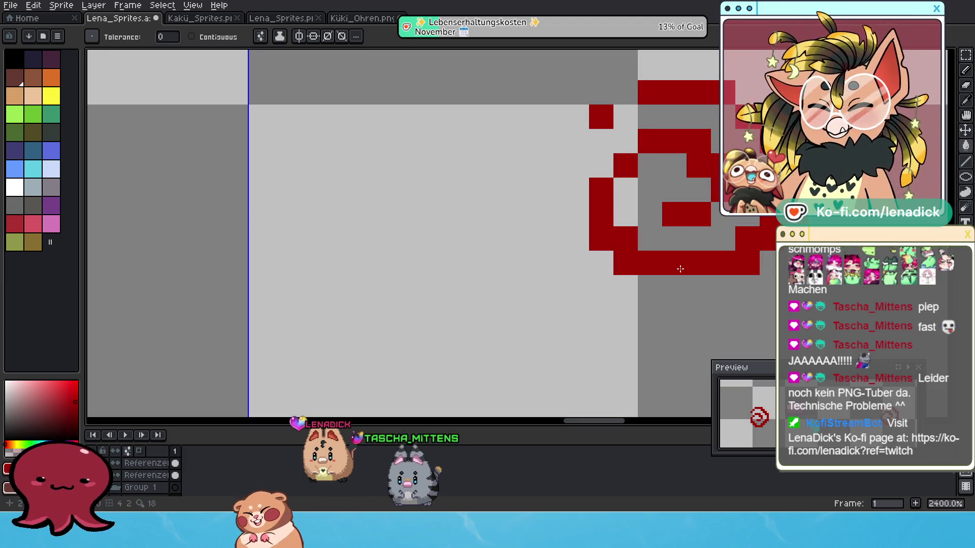
scroll(685, 268, "down", 3)
scroll(528, 311, "down", 2)
scroll(529, 304, "down", 2)
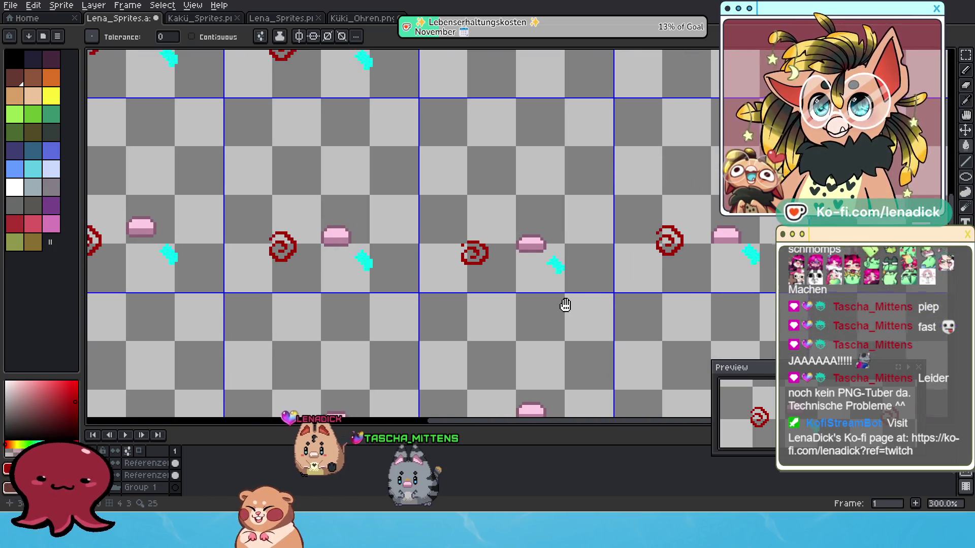
scroll(529, 288, "up", 1)
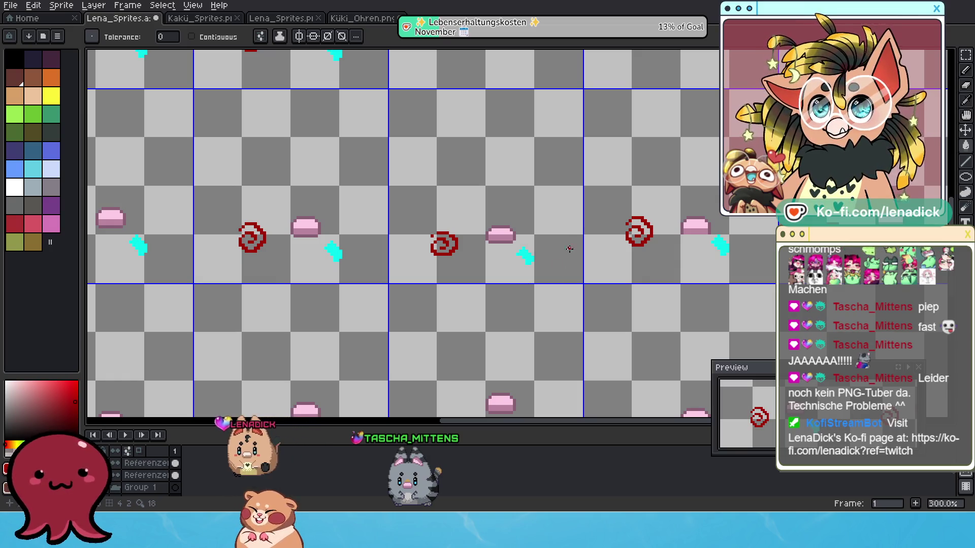
scroll(558, 284, "up", 1)
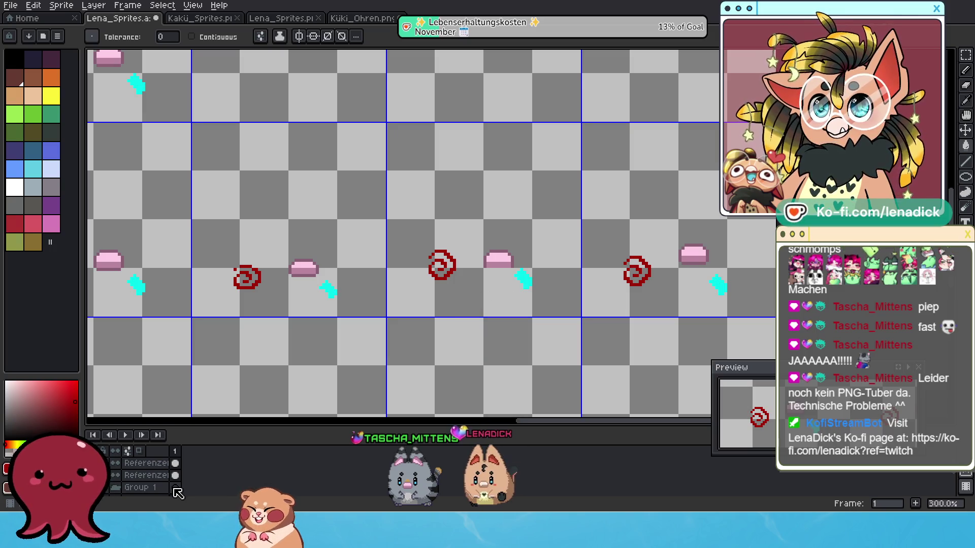
- Re-show Group 1 and bucket-fill the empty canvas dark red, then undo the fill
left_click(105, 487)
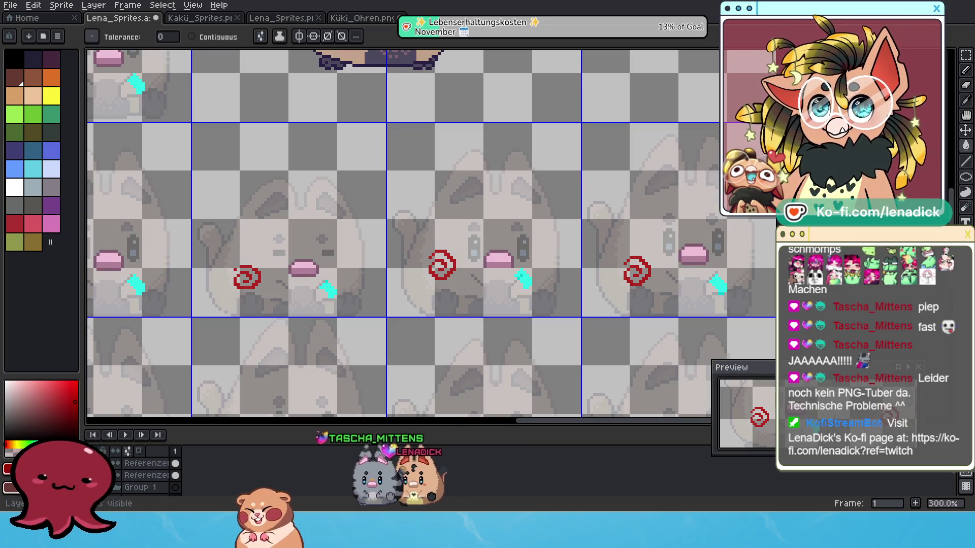
scroll(304, 268, "up", 3)
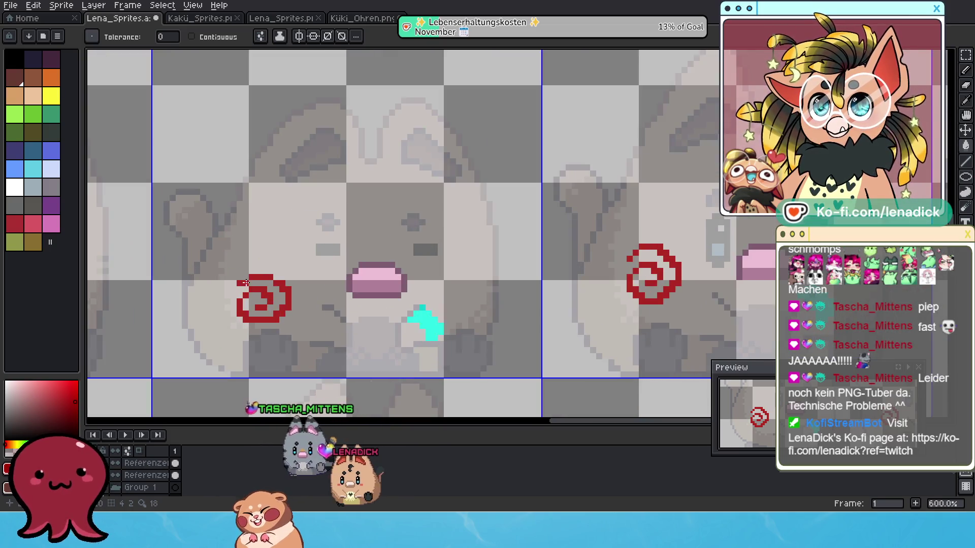
left_click(267, 276)
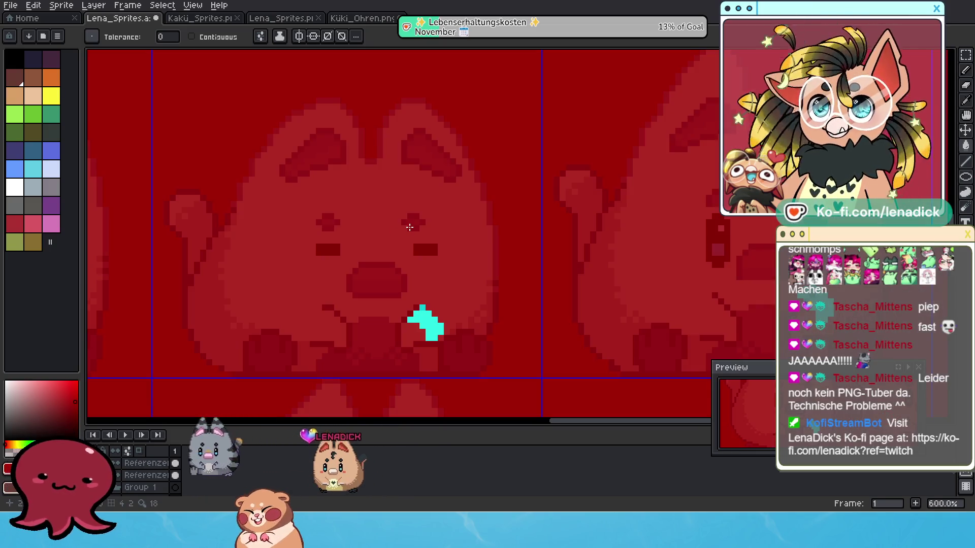
key("ctrl+z")
scroll(413, 242, "down", 3)
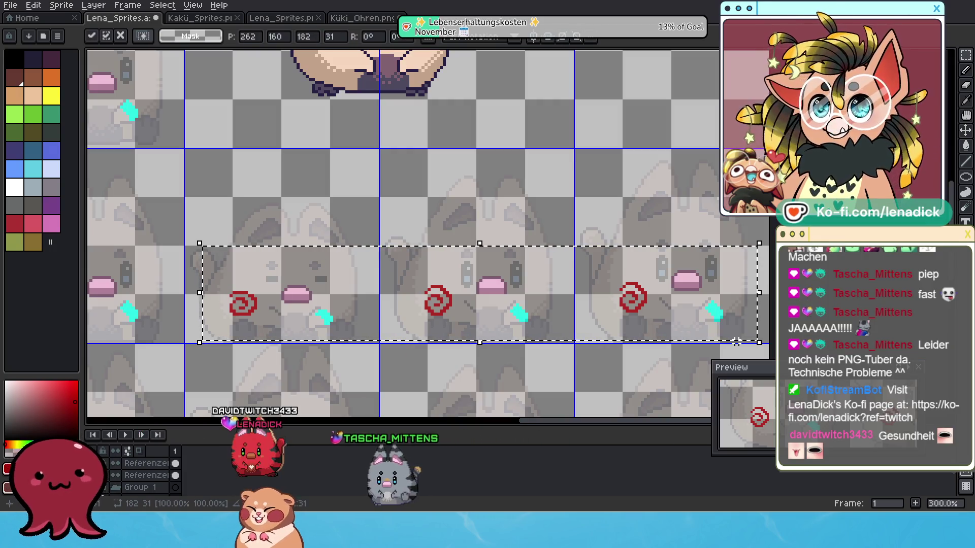
- Shift the overlay row up one pixel, apply it, and nudge one cyan mark down one pixel
key("Up")
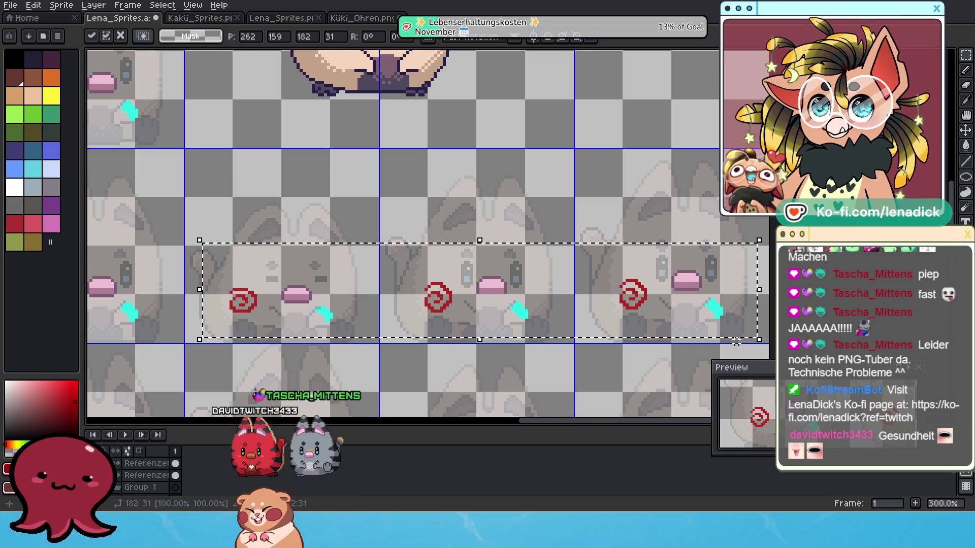
key("ctrl+d")
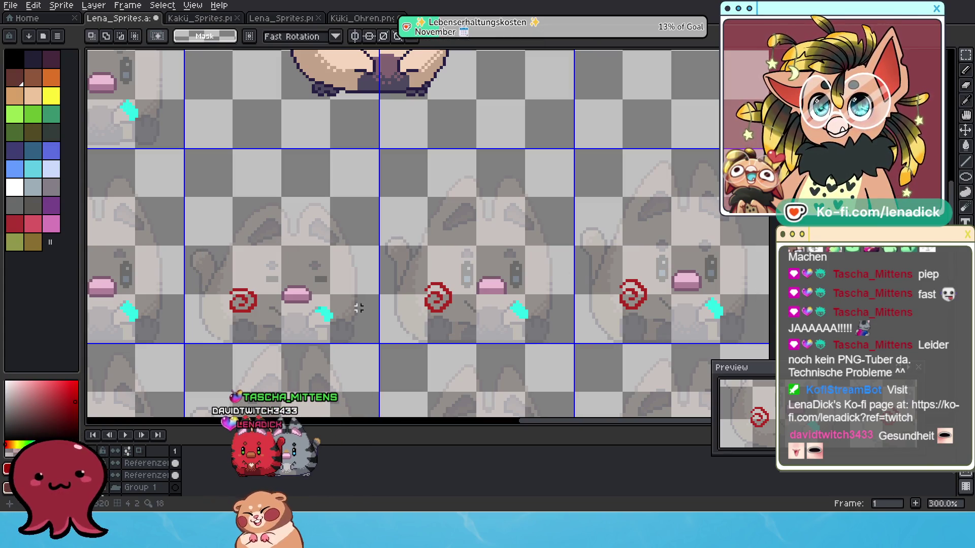
scroll(375, 305, "up", 1)
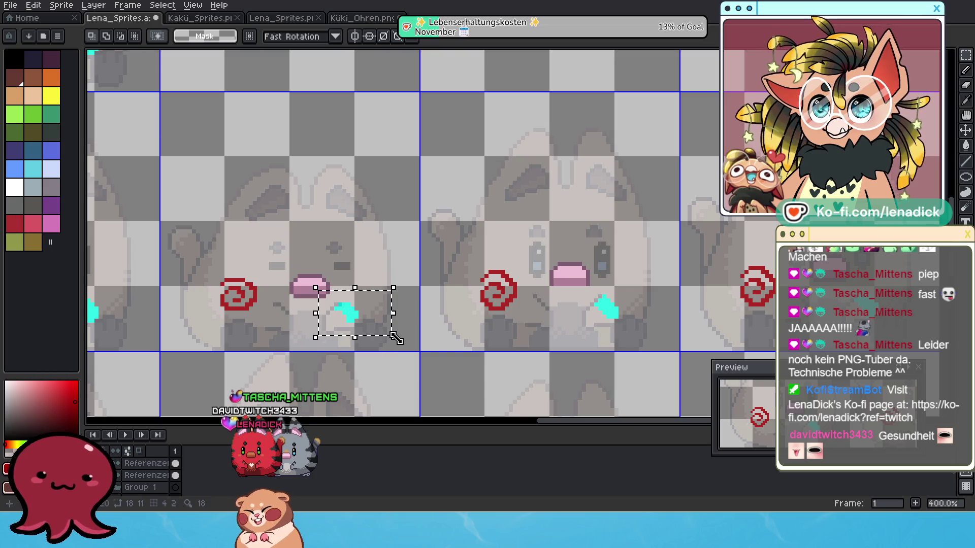
key("Down")
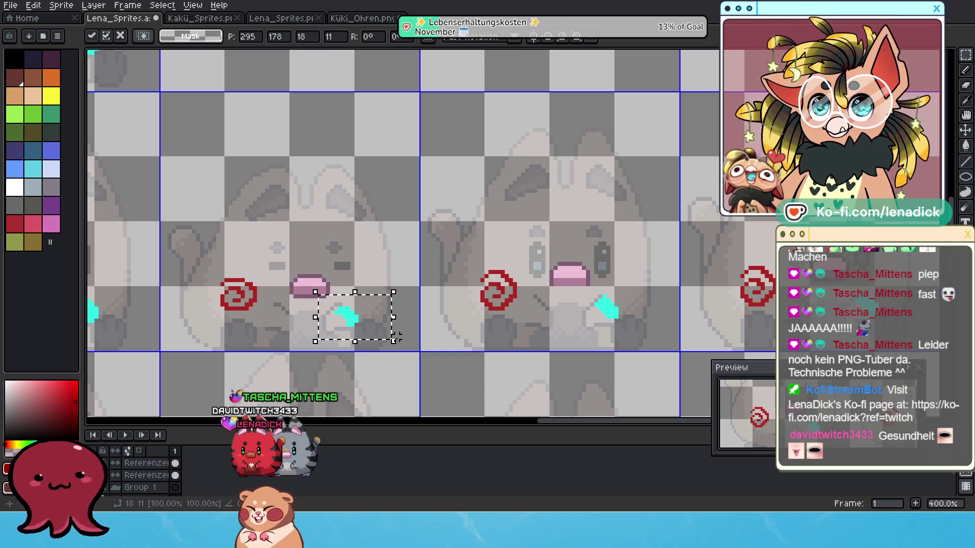
scroll(328, 311, "up", 2)
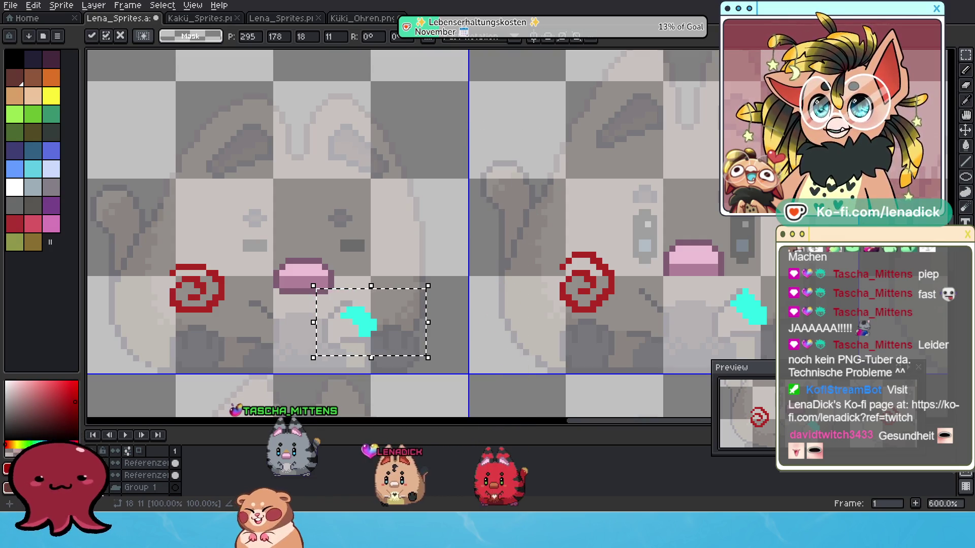
- Pick the cyan colour with the pencil and hide both Referenzen sketch layers
left_click(965, 74)
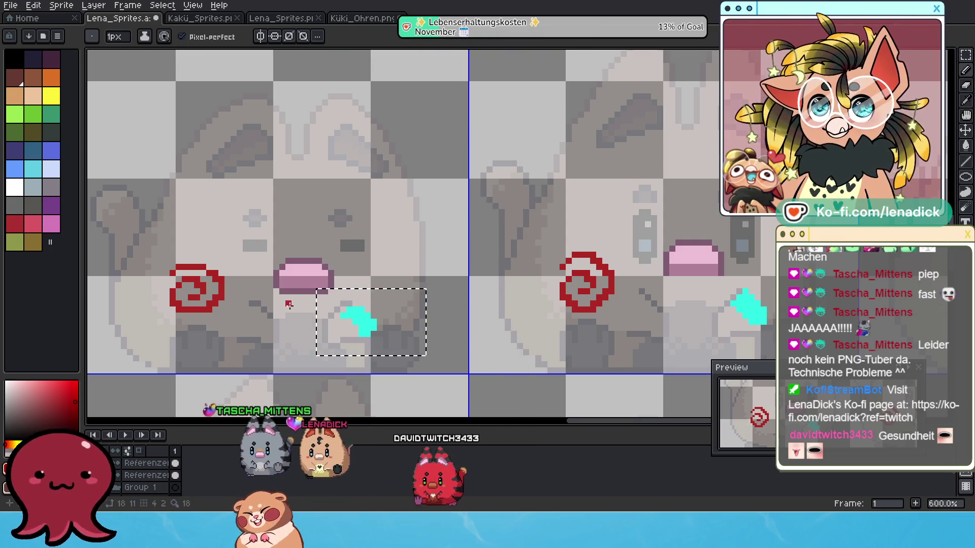
left_click(355, 327, "alt")
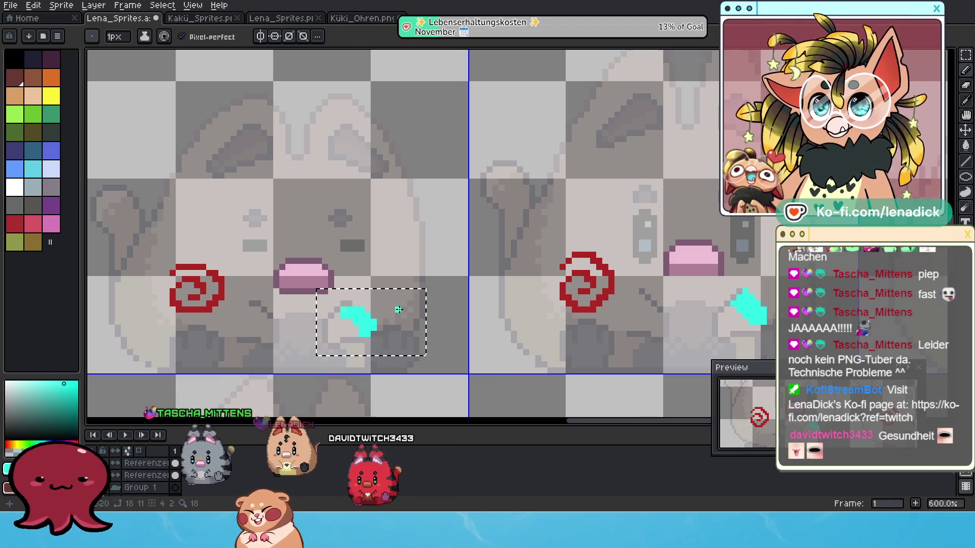
scroll(379, 308, "down", 4)
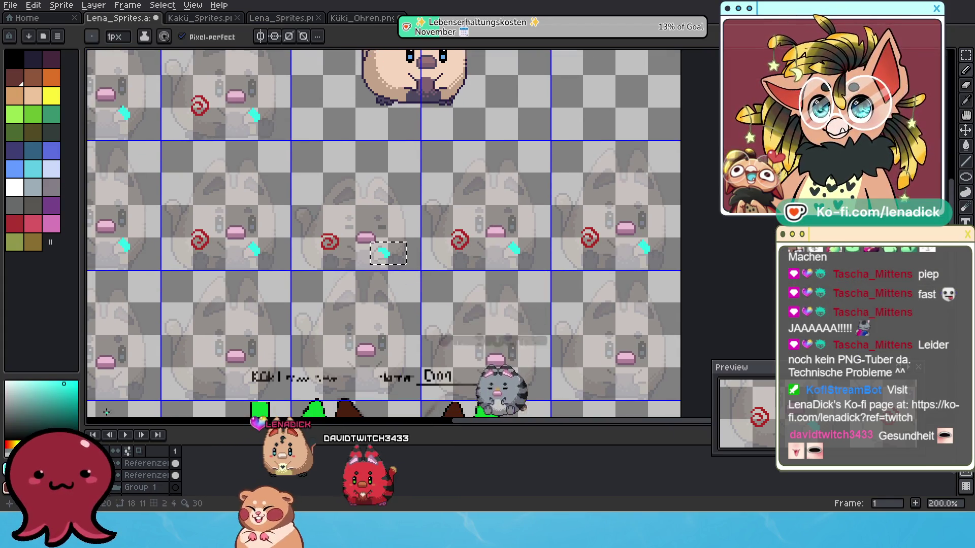
left_click(115, 475)
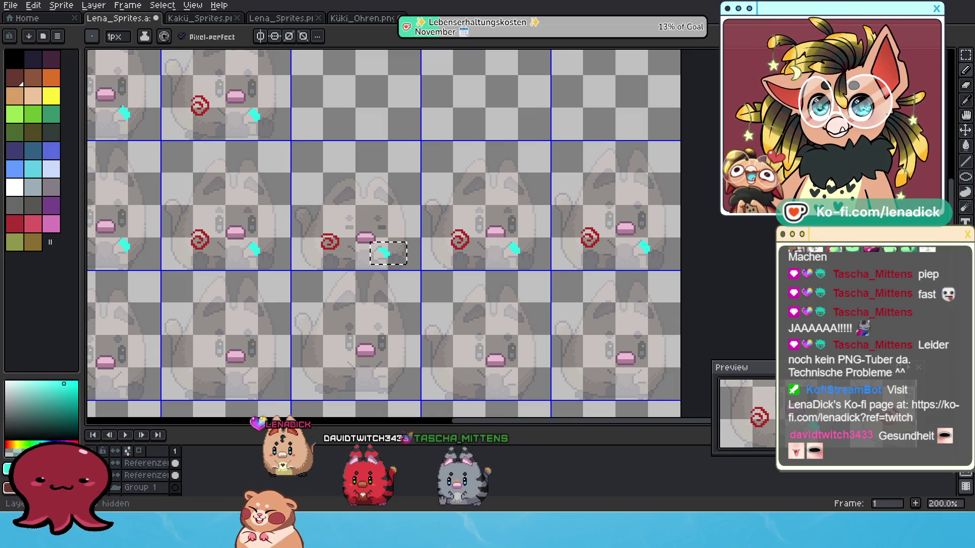
left_click(116, 463)
- Pan to the right edge of the sprite sheet to inspect the overlays
scroll(366, 265, "up", 3)
scroll(366, 264, "up", 4)
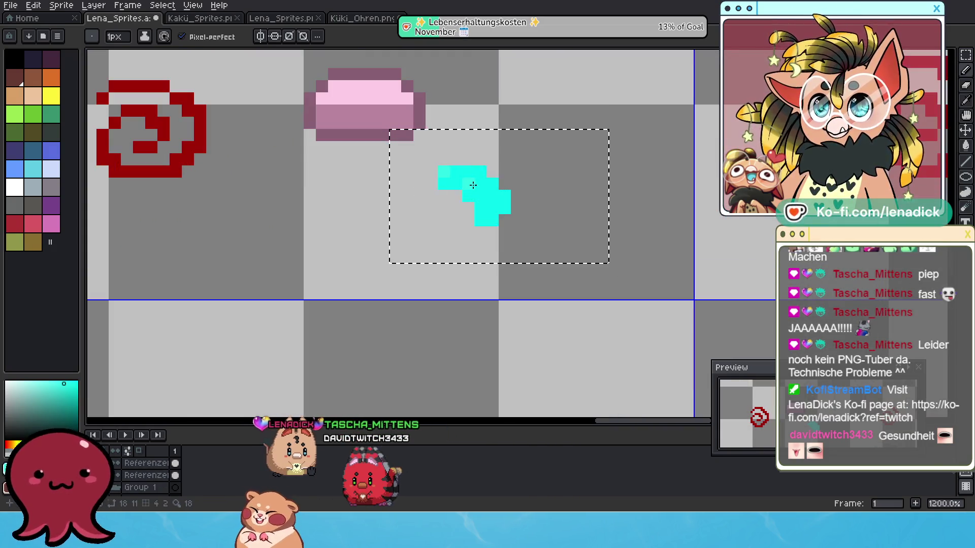
scroll(443, 170, "down", 4)
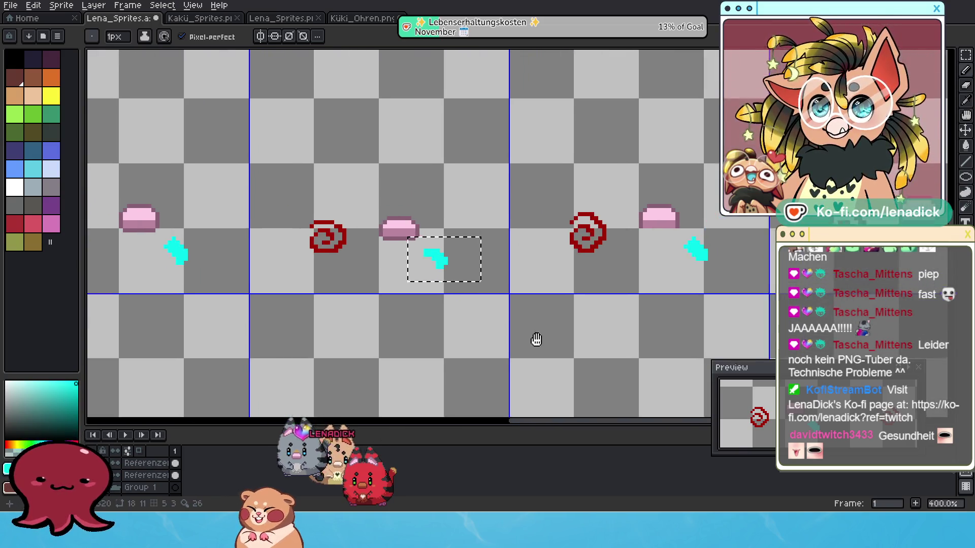
scroll(539, 333, "down", 1)
scroll(580, 341, "down", 1)
left_click_drag(580, 341, 490, 338)
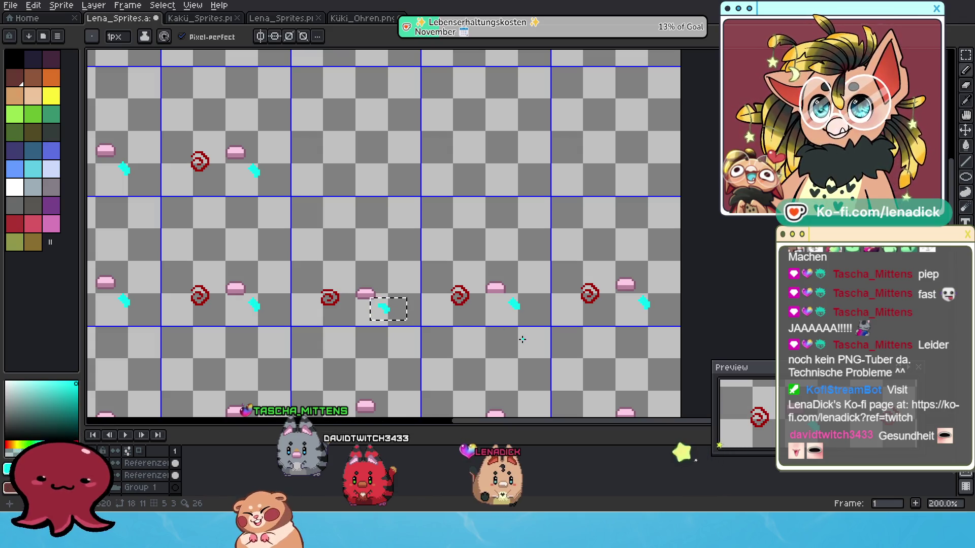
scroll(506, 309, "down", 1)
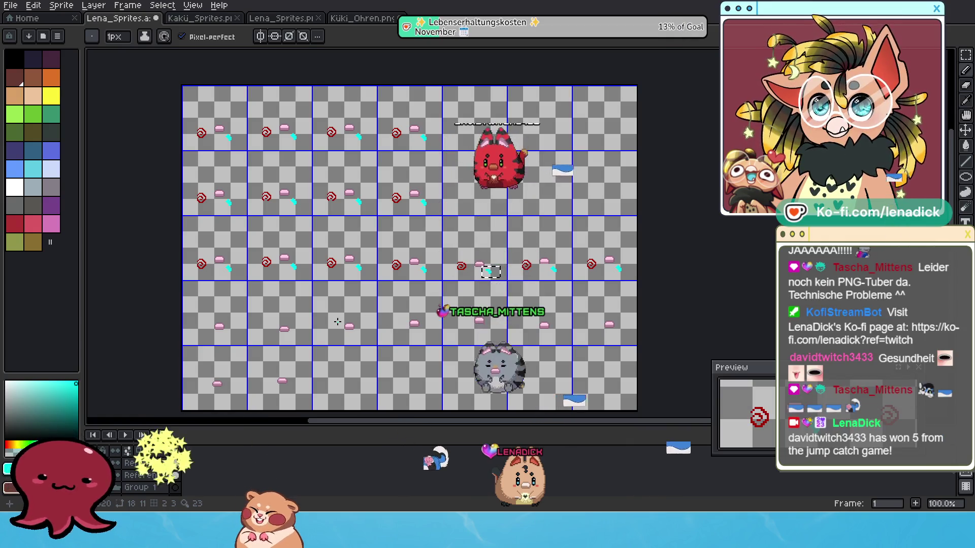
scroll(338, 322, "up", 2)
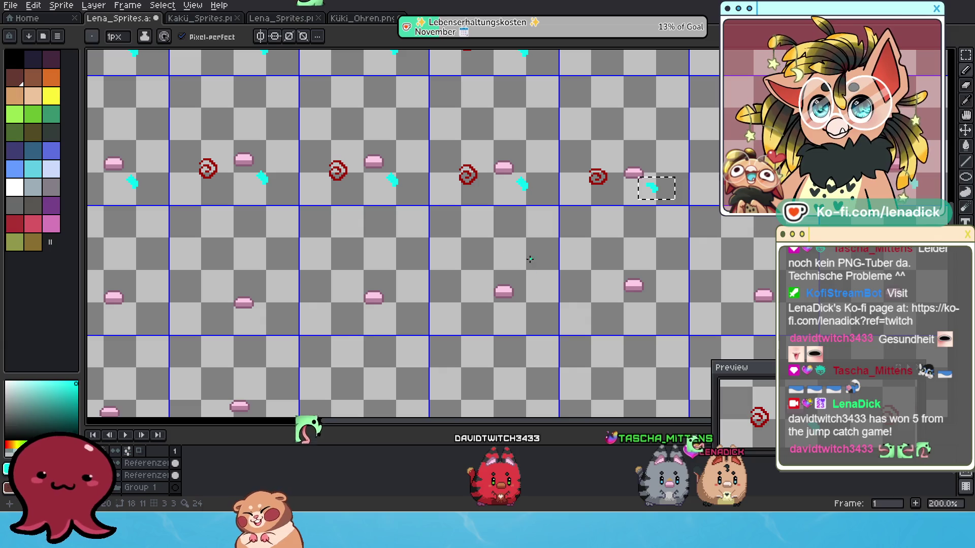
scroll(402, 245, "down", 1)
scroll(390, 315, "up", 1)
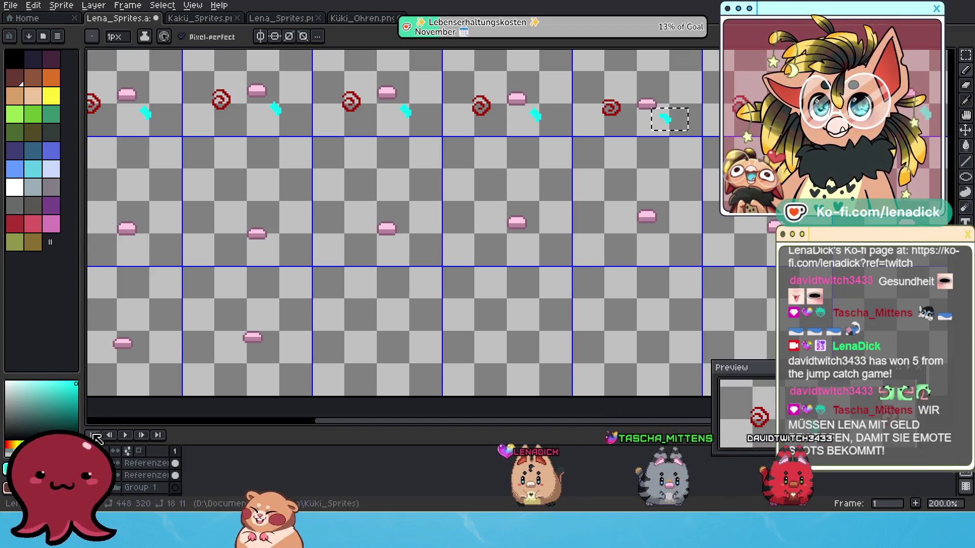
left_click(115, 463)
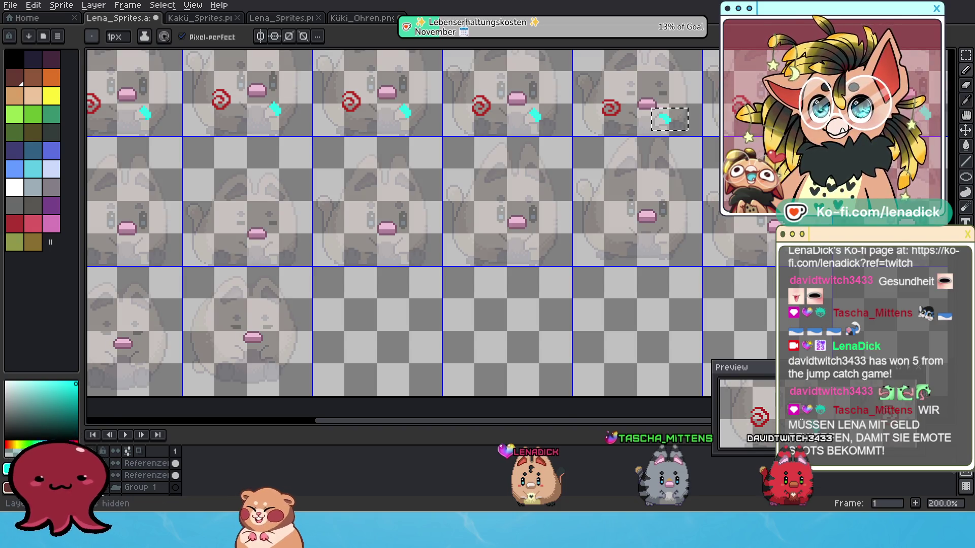
left_click(115, 475)
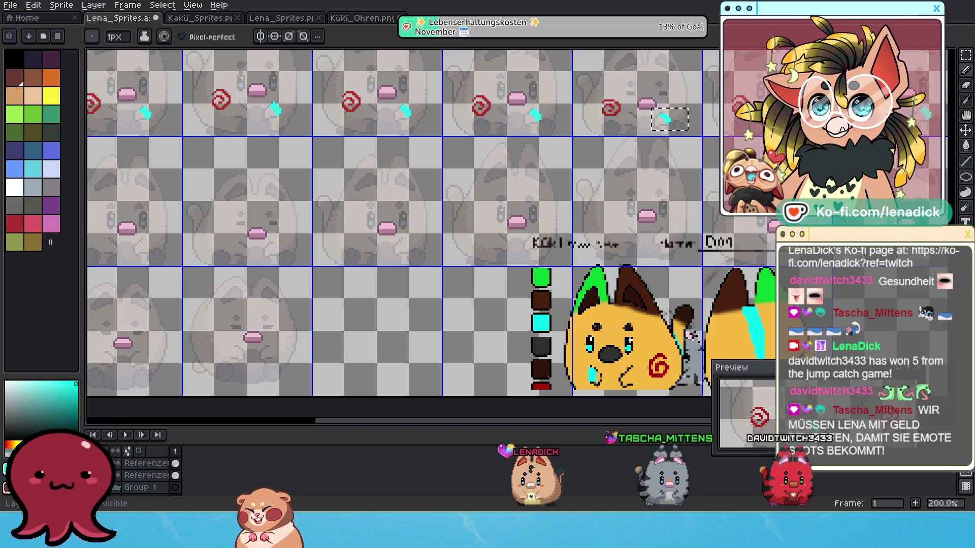
scroll(378, 270, "down", 2)
scroll(539, 247, "up", 2)
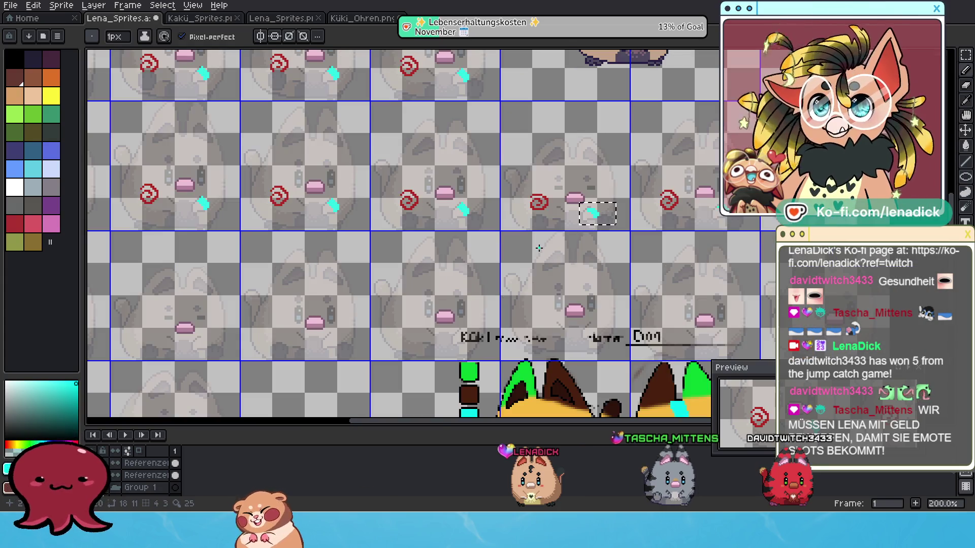
scroll(475, 276, "down", 1)
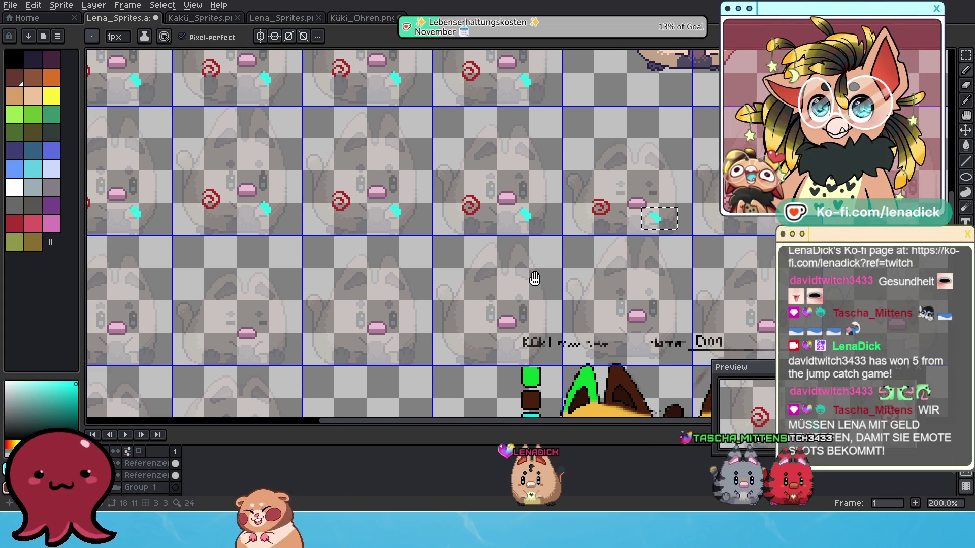
scroll(535, 278, "down", 1)
scroll(544, 259, "up", 2)
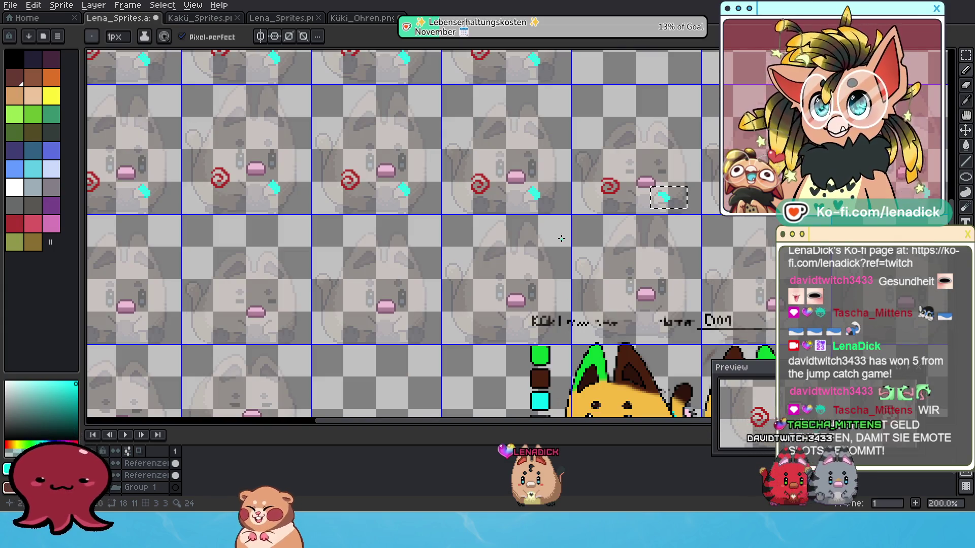
left_click_drag(654, 192, 685, 204)
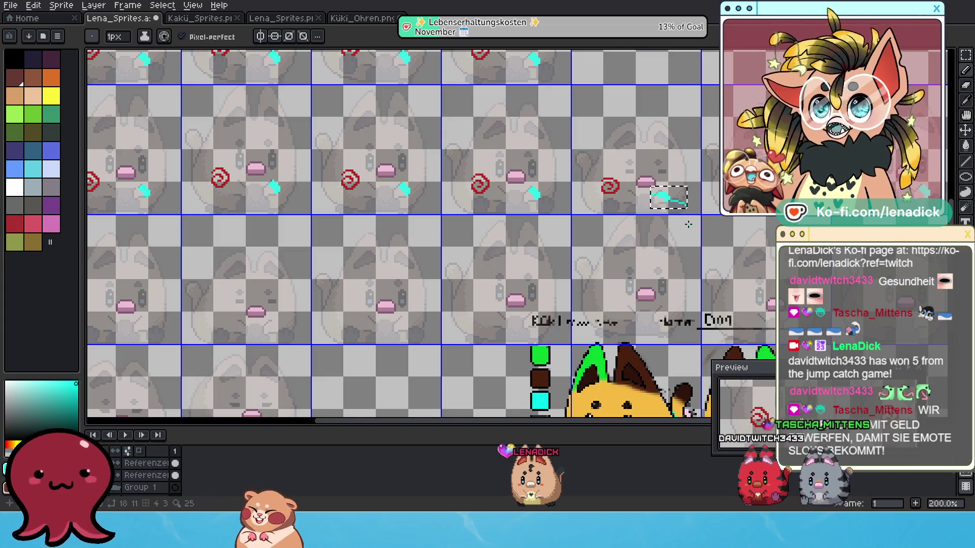
key("ctrl+z")
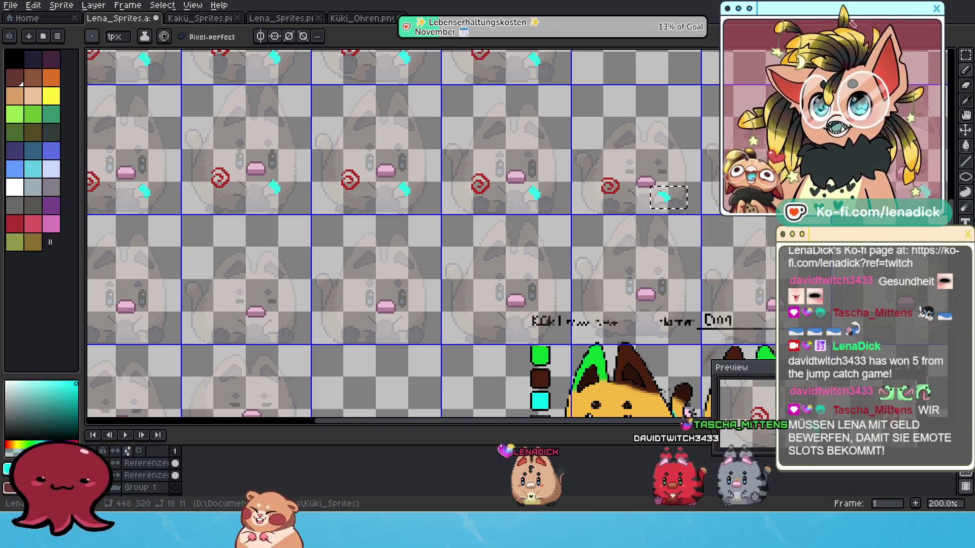
key("m")
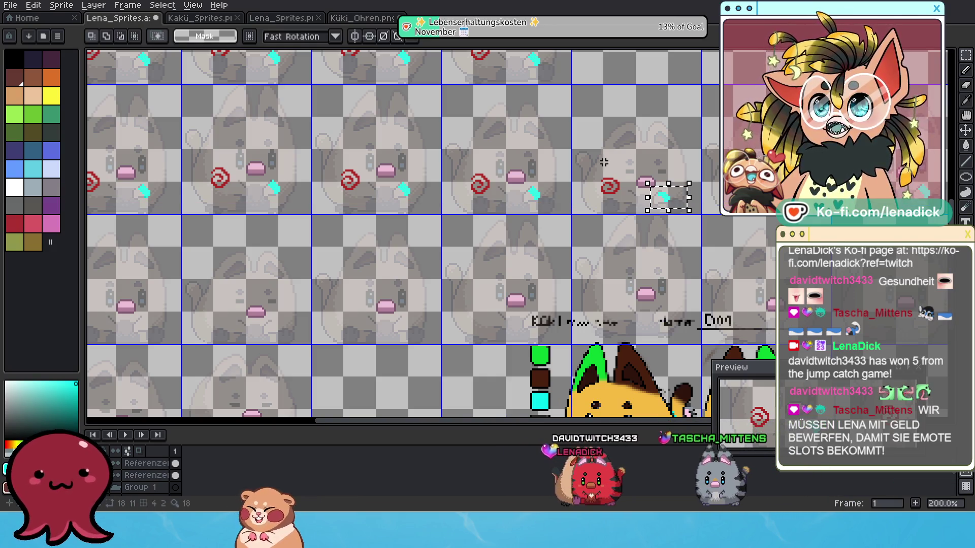
left_click_drag(576, 153, 714, 224)
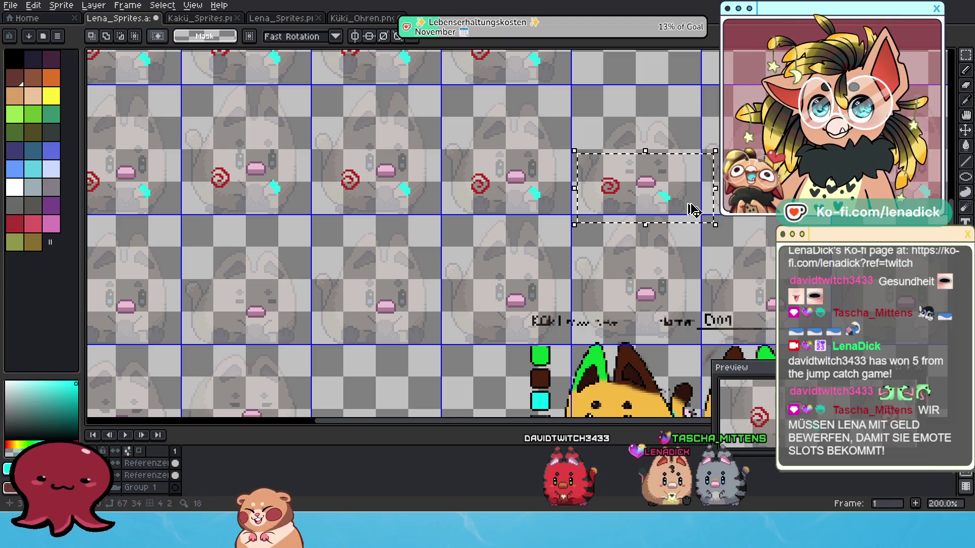
- Drag the selected spiral and arm overlays into another sprite cell
left_click_drag(665, 198, 733, 181)
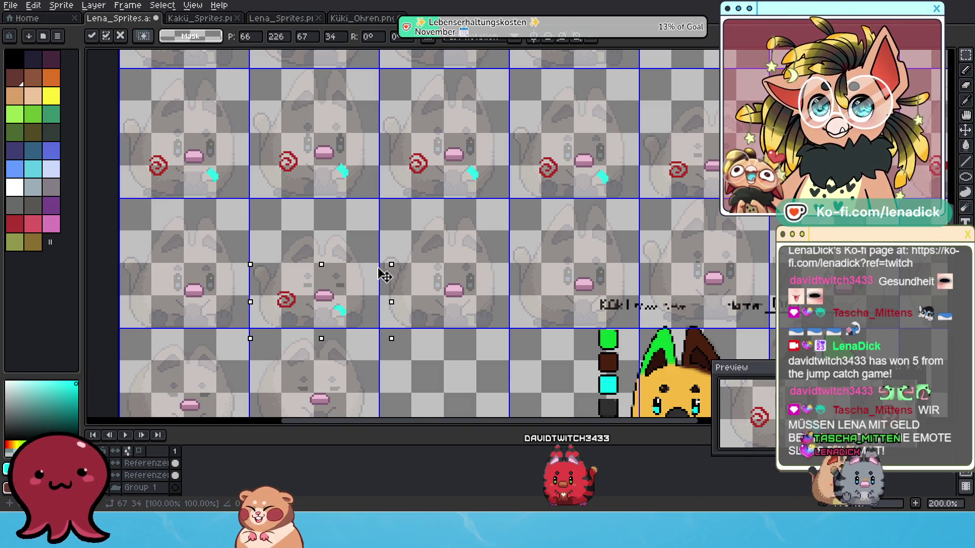
scroll(354, 311, "up", 1)
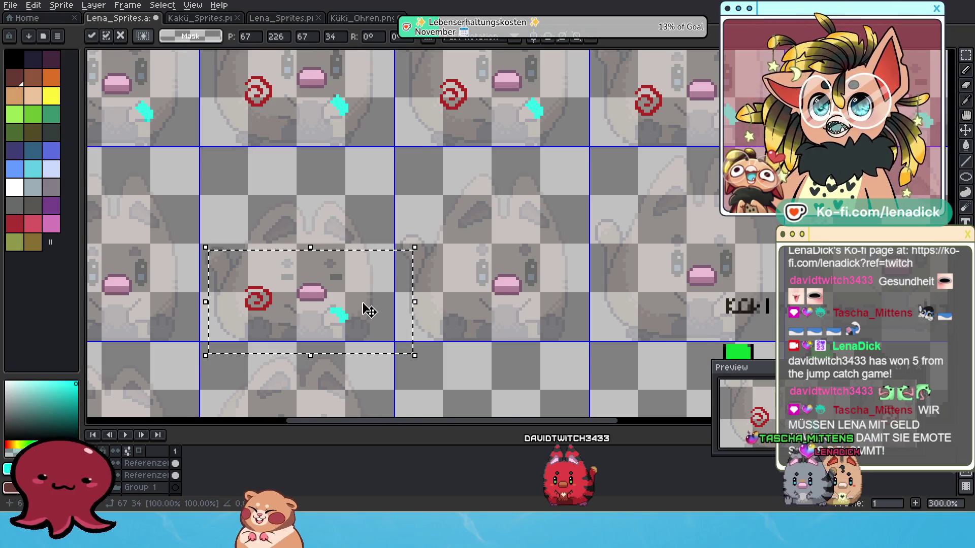
scroll(369, 310, "down", 1)
scroll(549, 305, "right", 1)
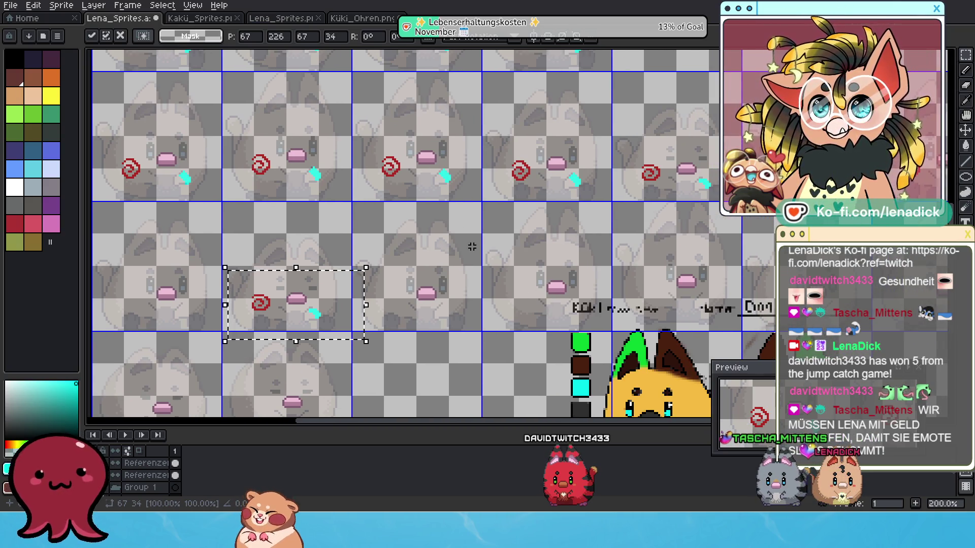
- Select a top-row cell's spiral and arm overlays and place them in the cell below
left_click_drag(504, 144, 608, 207)
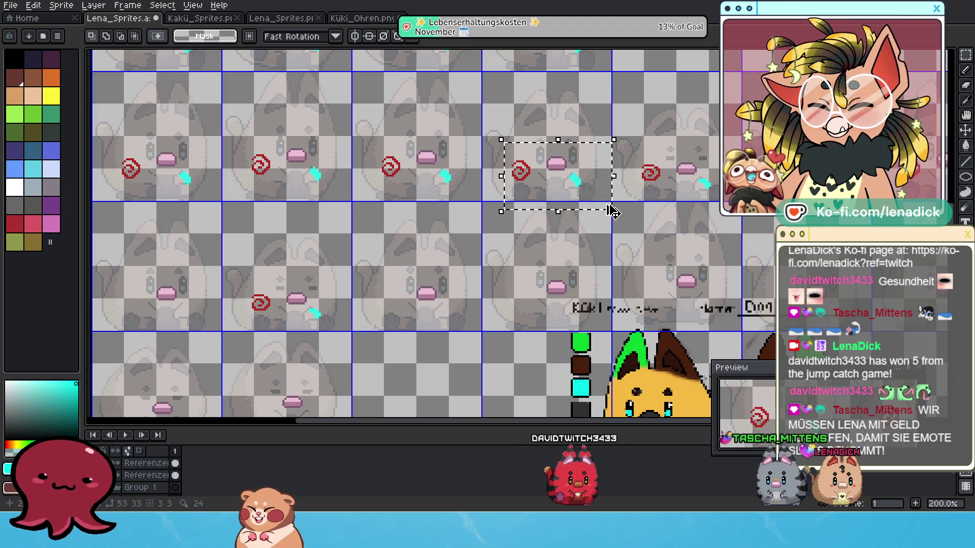
left_click(579, 138)
left_click_drag(579, 140, 468, 249)
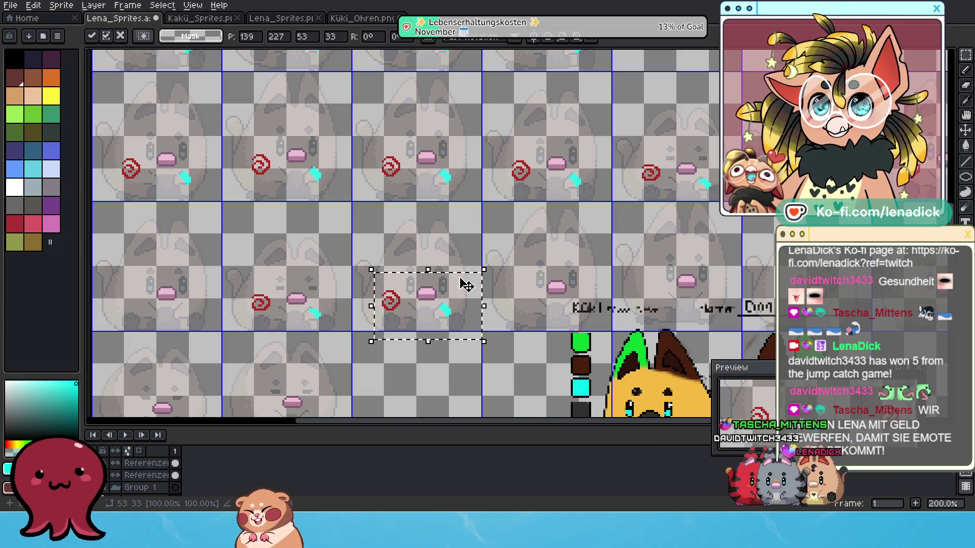
left_click_drag(312, 194, 378, 190)
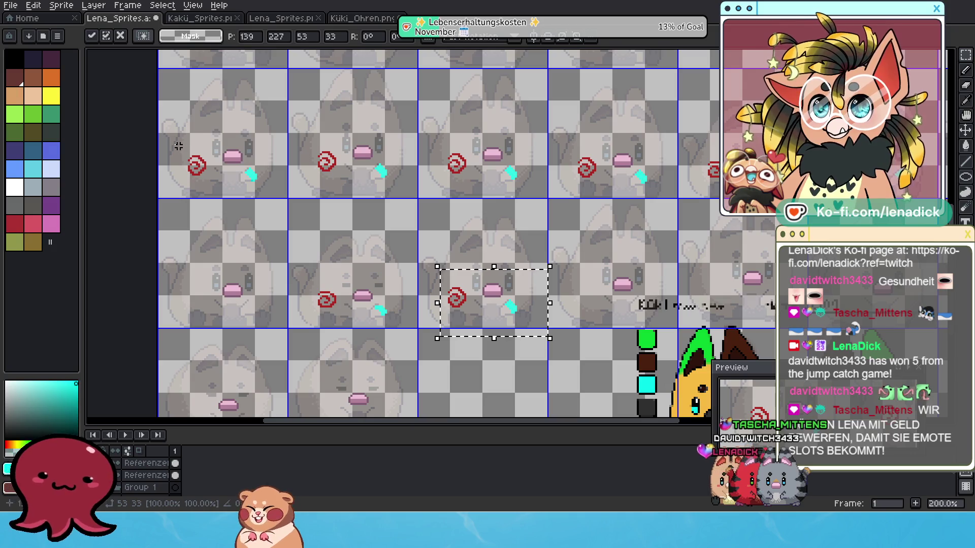
left_click_drag(668, 279, 607, 286)
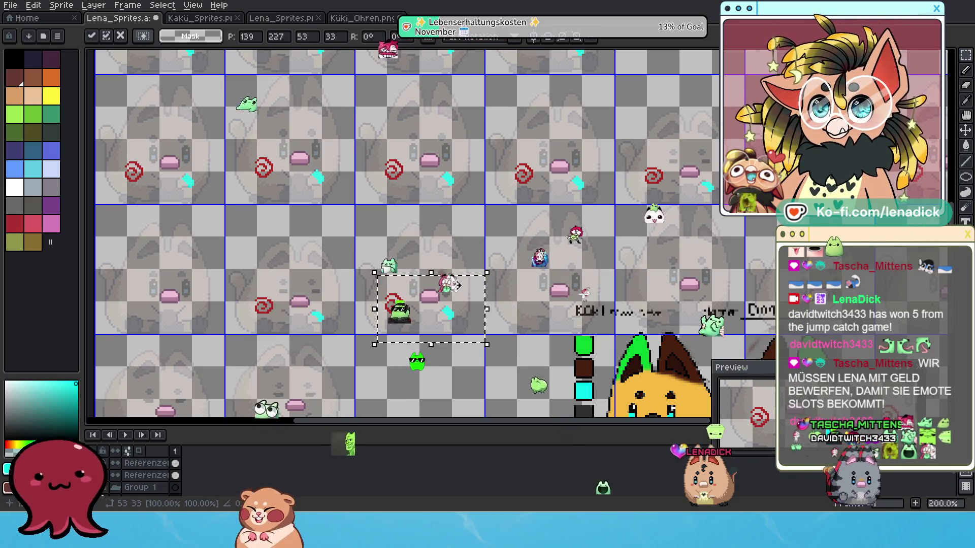
- Move the selection outline to the leftmost second-row cell and pan around the sheet
left_click_drag(466, 286, 203, 283)
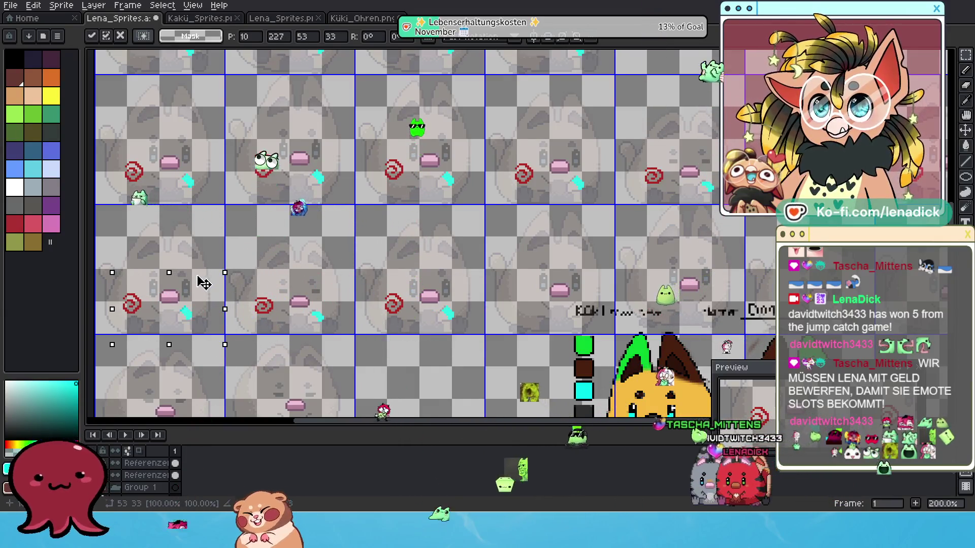
left_click_drag(204, 283, 206, 283)
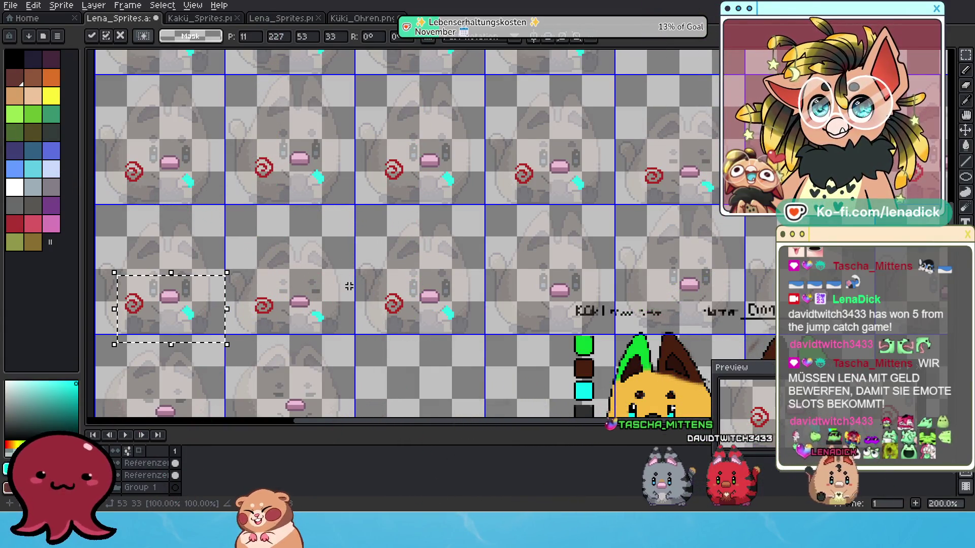
left_click_drag(436, 313, 442, 243)
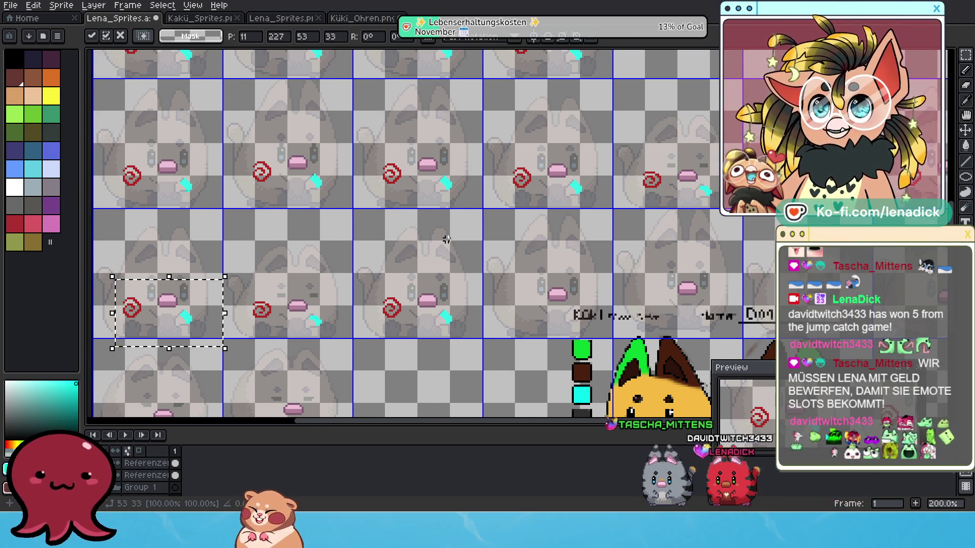
left_click_drag(632, 206, 559, 199)
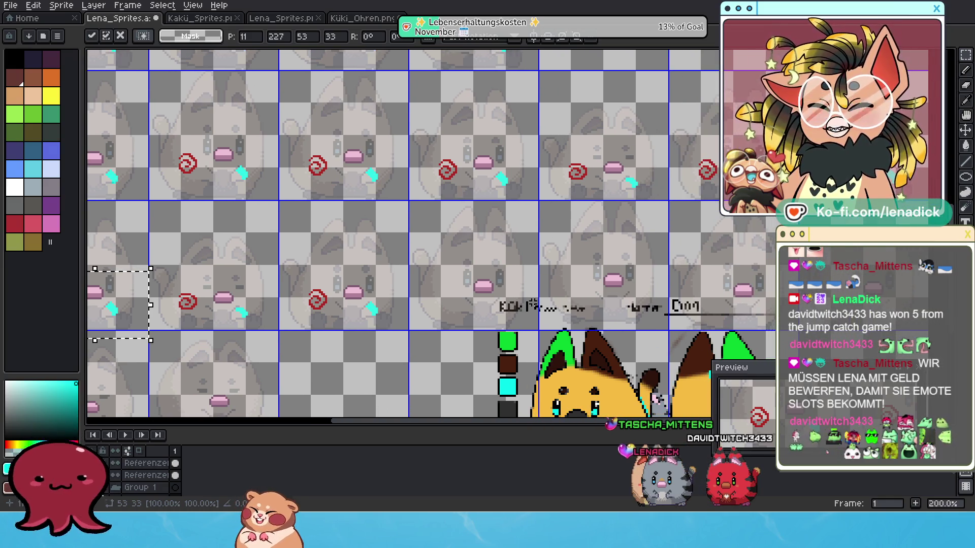
left_click_drag(381, 327, 382, 323)
left_click_drag(360, 225, 492, 224)
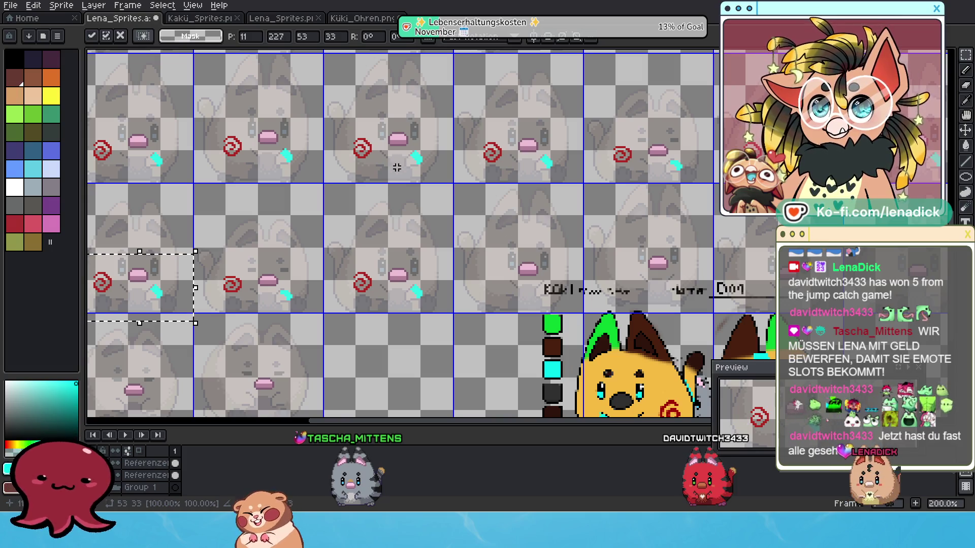
mouse_move(411, 211)
left_mouse_down()
mouse_move(488, 236)
mouse_move(423, 220)
left_mouse_up()
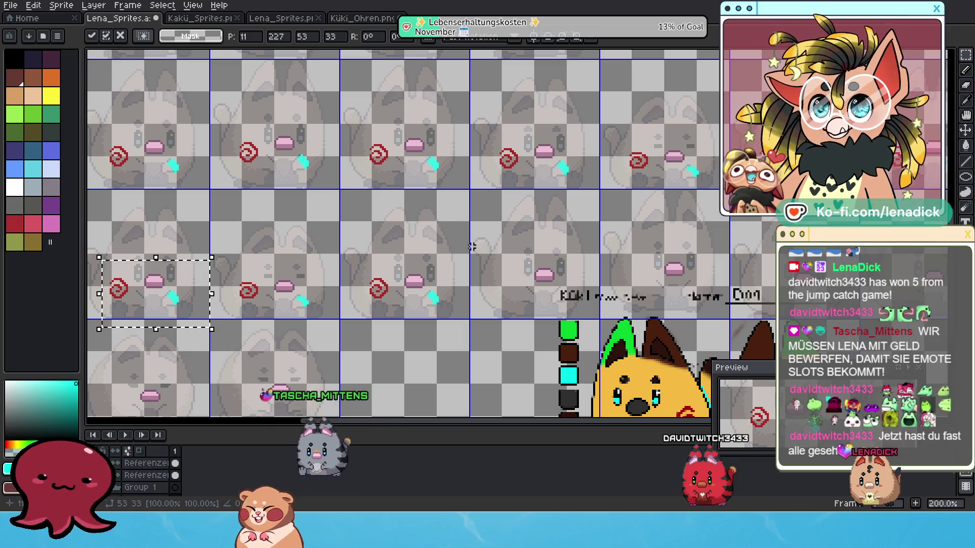
- Copy the top-left cell's spiral and arm marks into a second-row frame and nudge them into place
left_click_drag(103, 128, 200, 197)
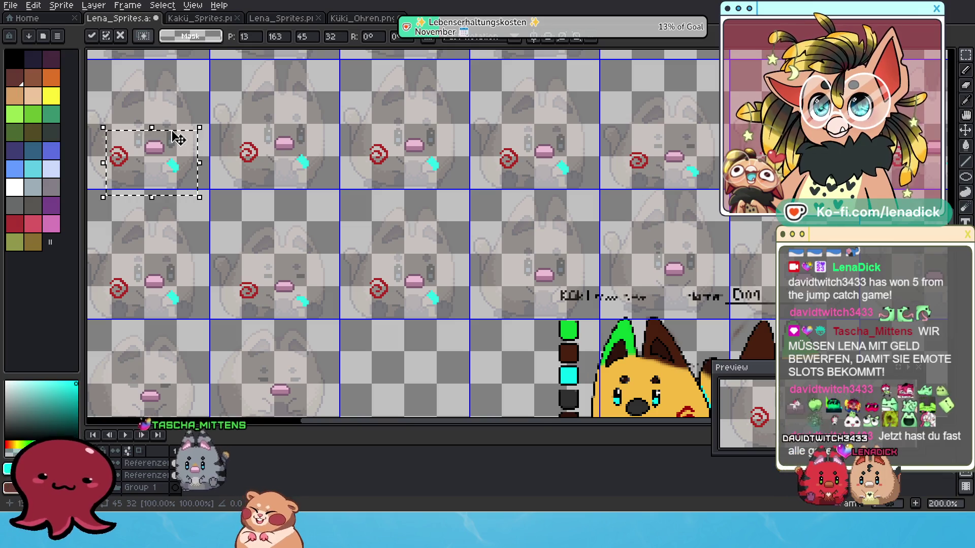
mouse_move(173, 131)
left_mouse_down()
mouse_move(582, 244)
mouse_move(565, 267)
left_mouse_up()
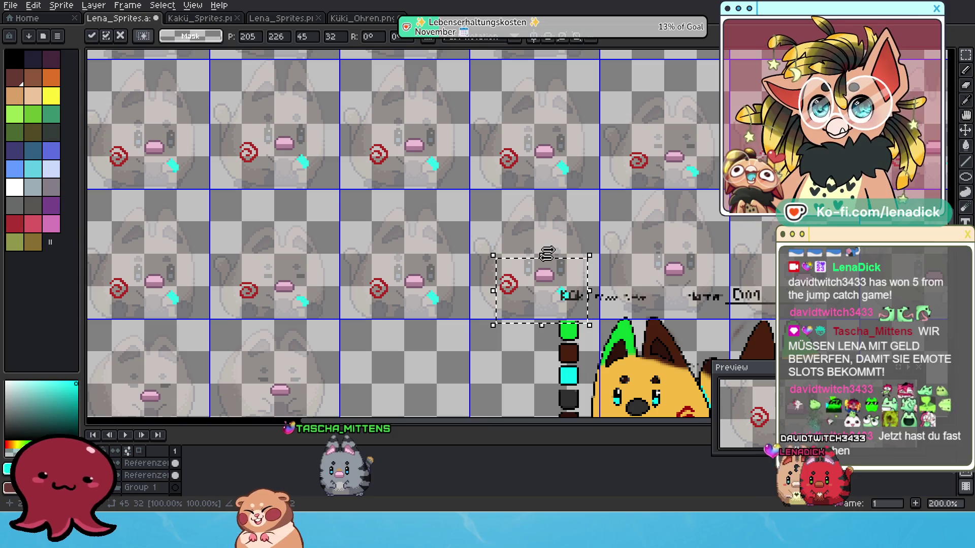
left_click_drag(588, 294, 433, 318)
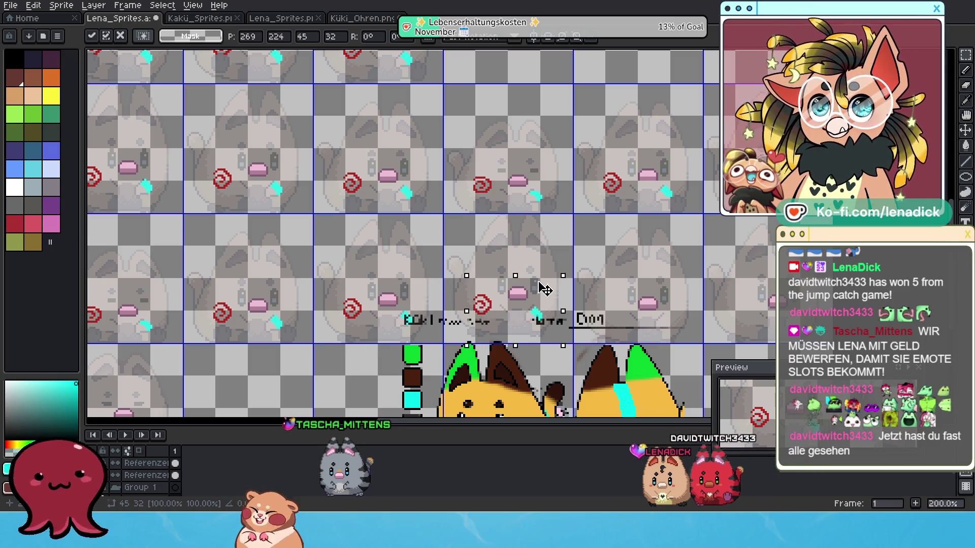
left_click_drag(543, 288, 542, 285)
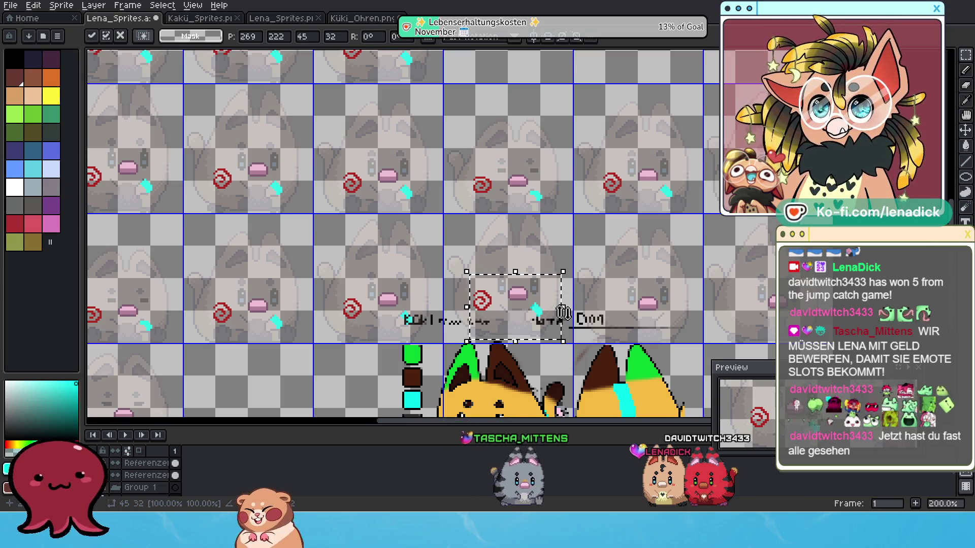
key("Down")
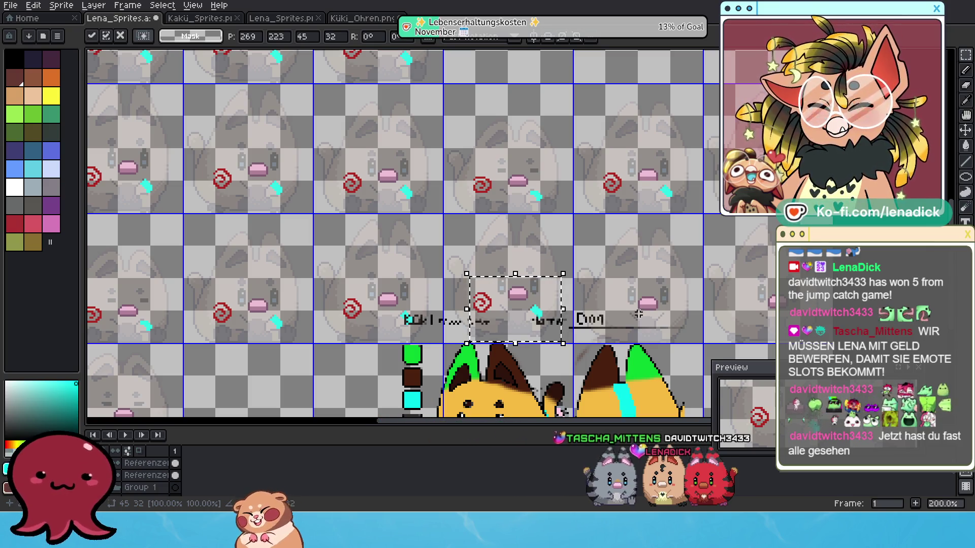
- Select another frame's marks and shift them one pixel down and one pixel left
left_click_drag(330, 291, 385, 327)
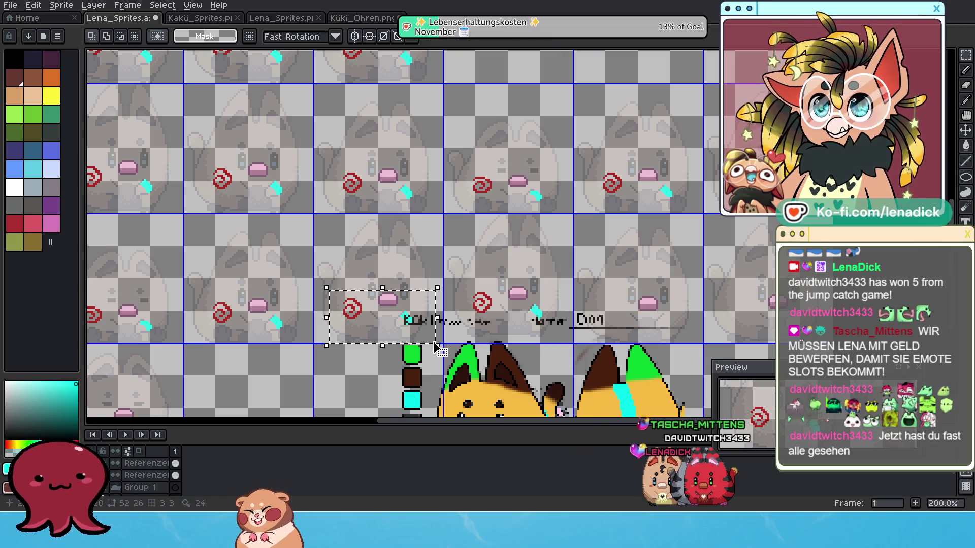
left_click(409, 304)
left_click_drag(403, 290, 549, 302)
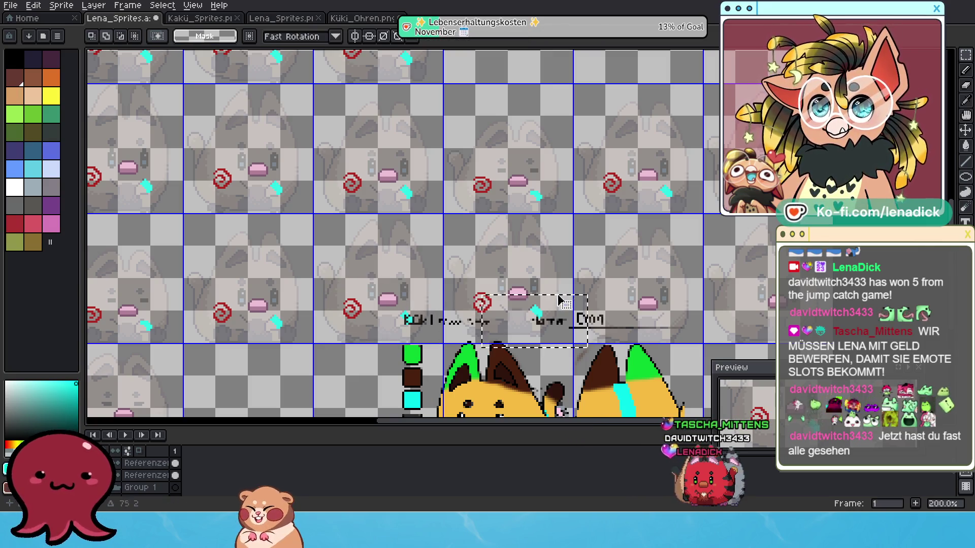
key("ctrl+z")
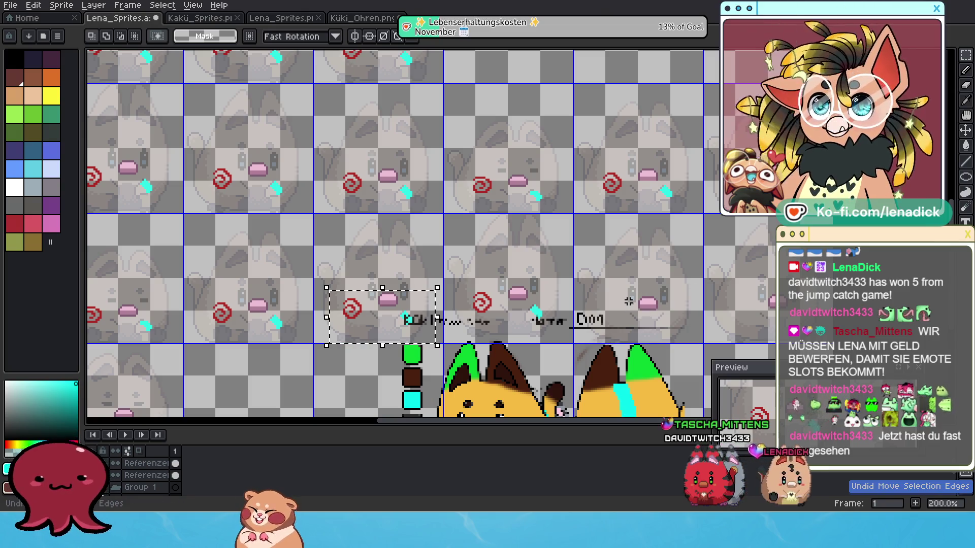
left_click_drag(369, 317, 451, 311)
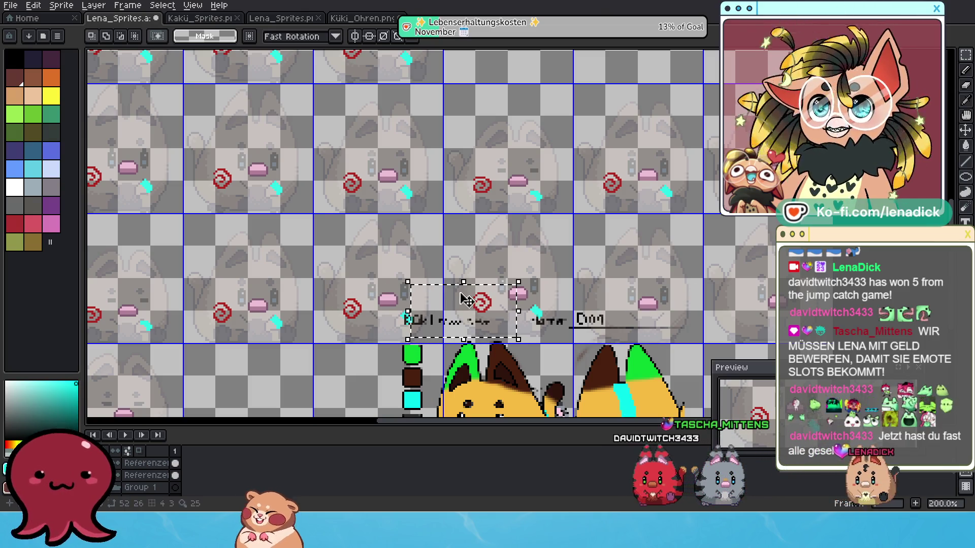
key("ctrl+z")
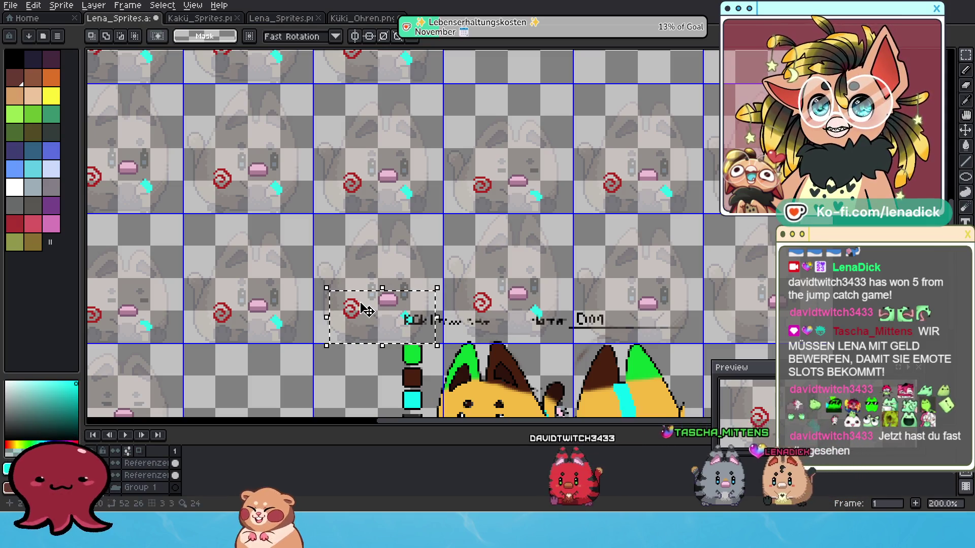
left_click(357, 312)
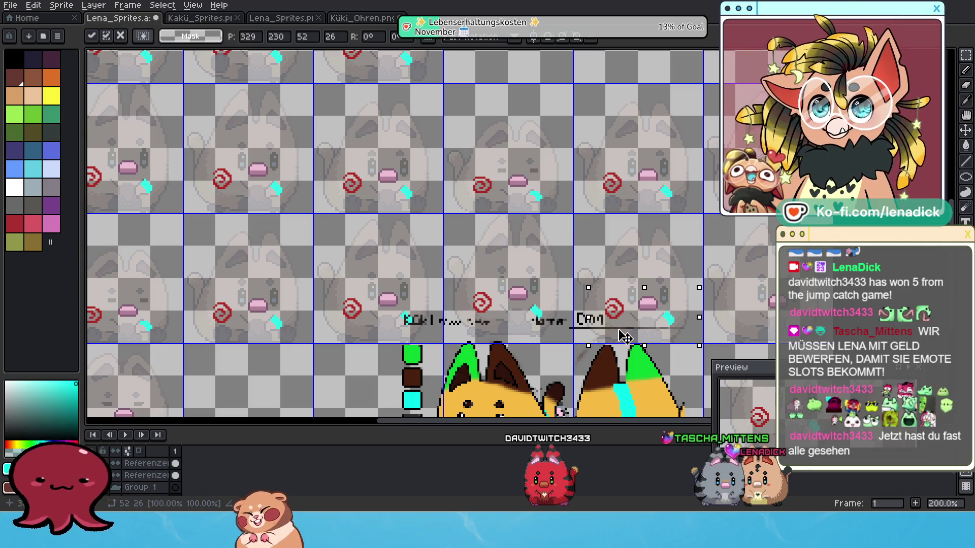
scroll(675, 325, "up", 1)
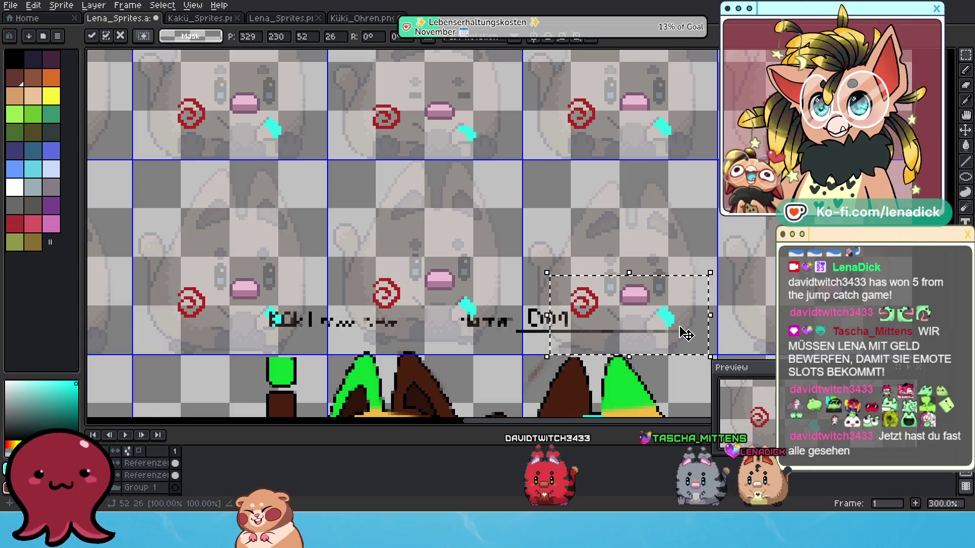
key("Down")
key("Left")
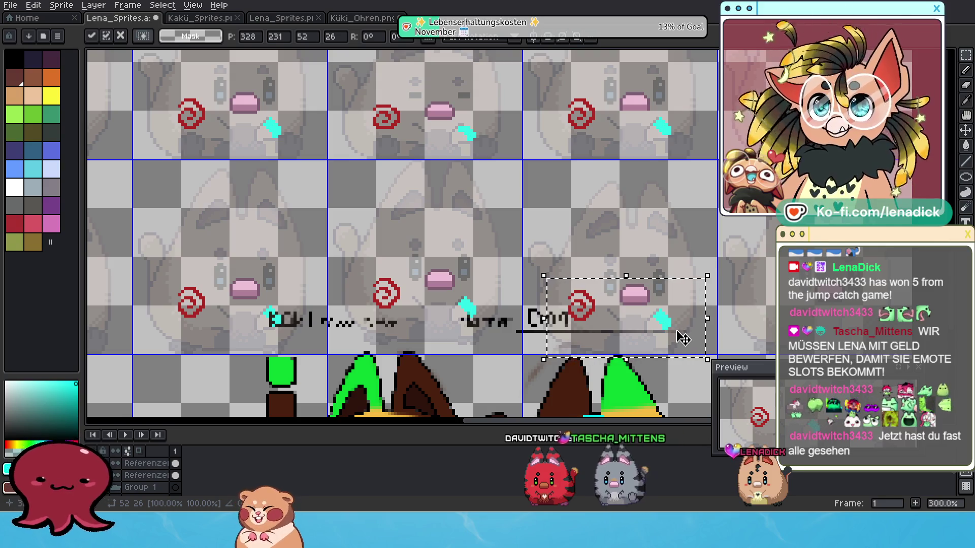
scroll(686, 333, "down", 1)
left_click_drag(694, 330, 656, 327)
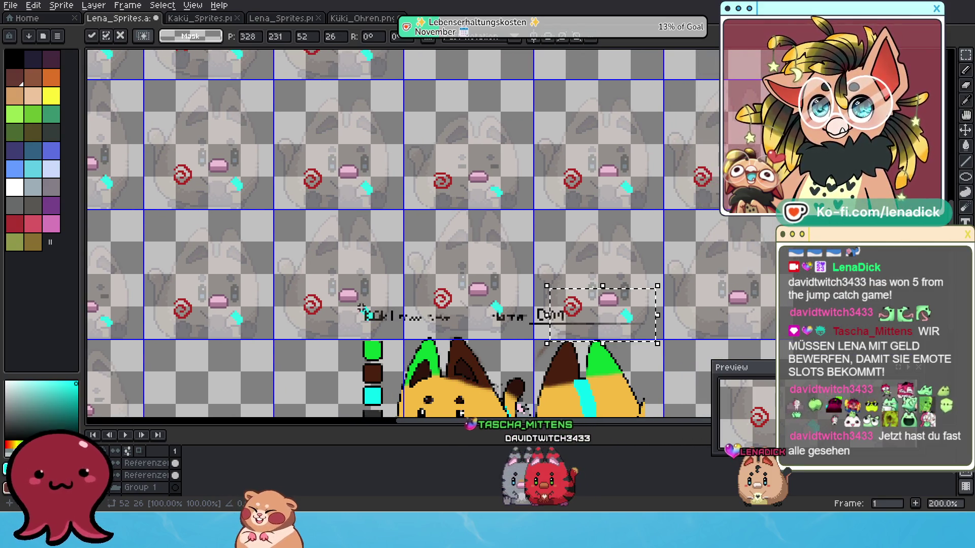
- Copy one frame's spiral and arm marks into the rightmost frame
left_click_drag(298, 283, 397, 337)
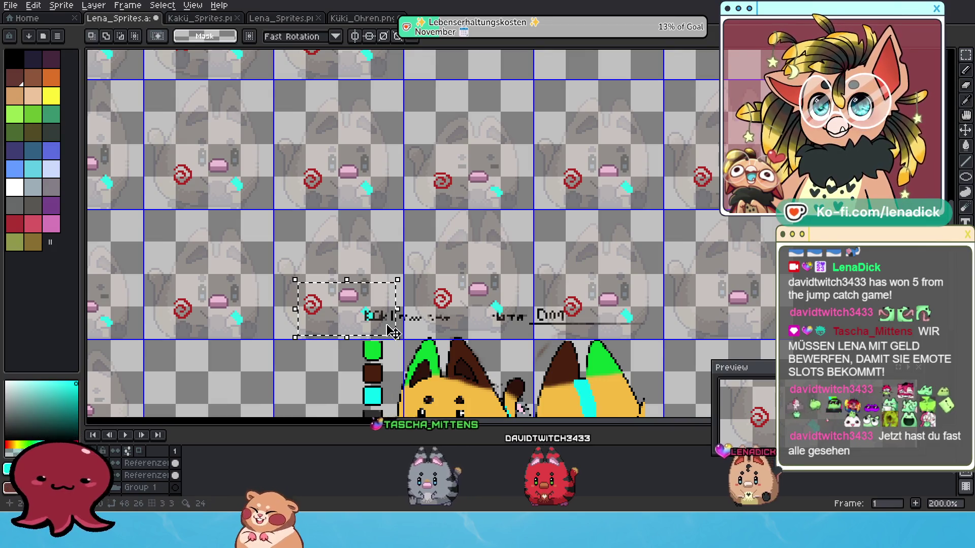
mouse_move(387, 290)
left_mouse_down()
mouse_move(680, 295)
mouse_move(769, 310)
left_mouse_up()
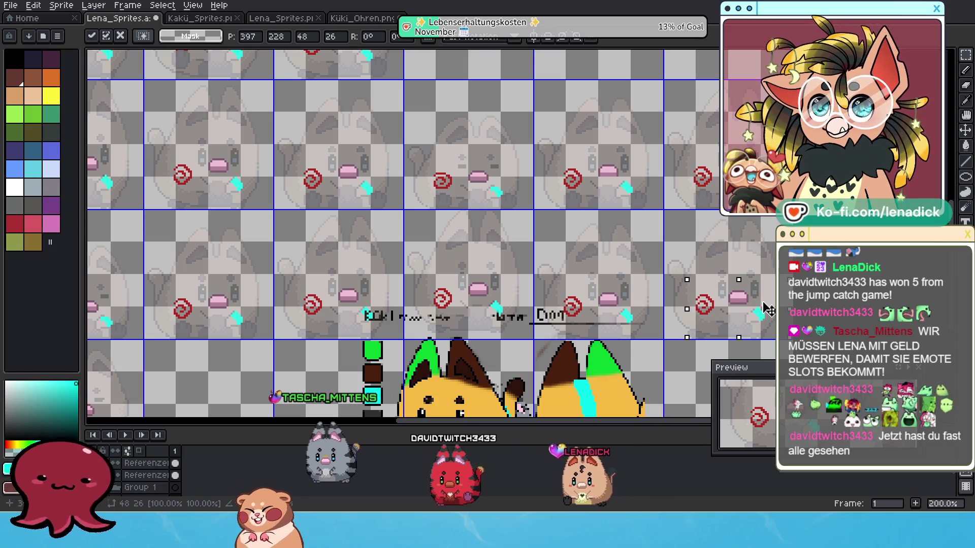
scroll(769, 310, "up", 2)
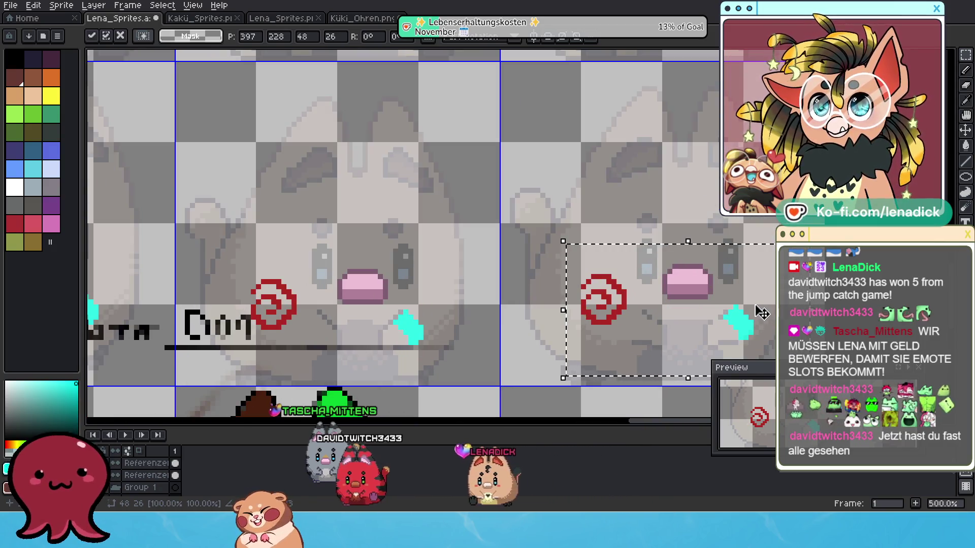
scroll(759, 312, "down", 2)
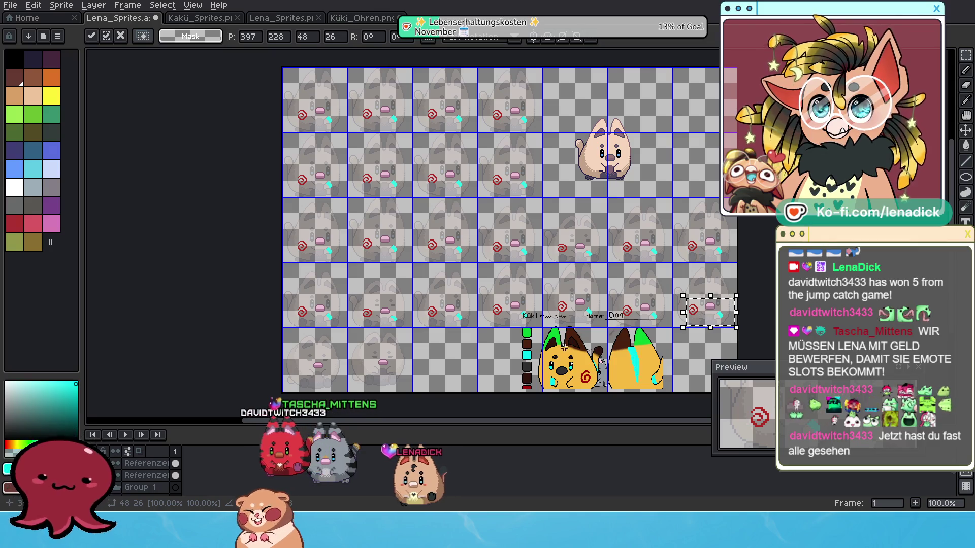
- Move a copy of the marks down into an empty bottom-row frame, align it, and commit
left_click_drag(504, 385, 552, 355)
scroll(552, 356, "up", 1)
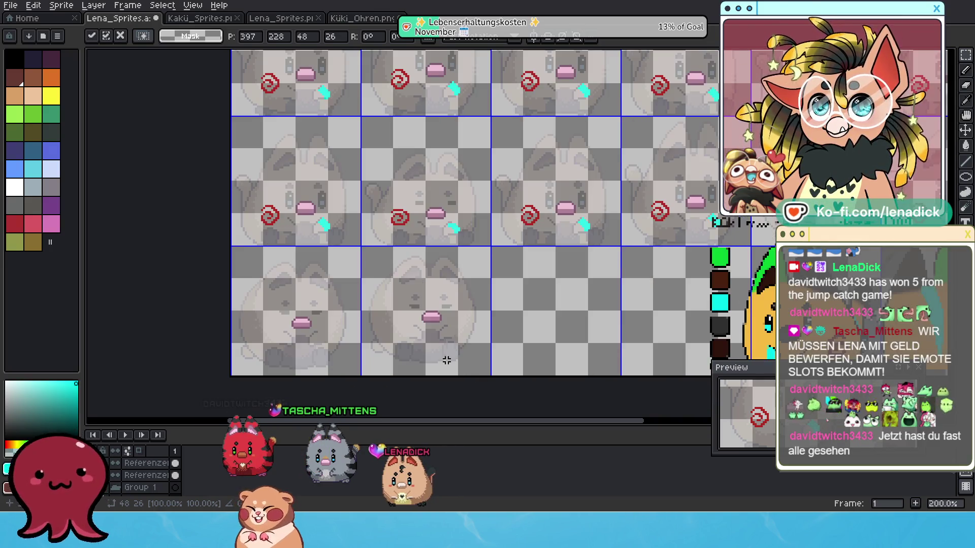
left_click_drag(344, 182, 395, 211)
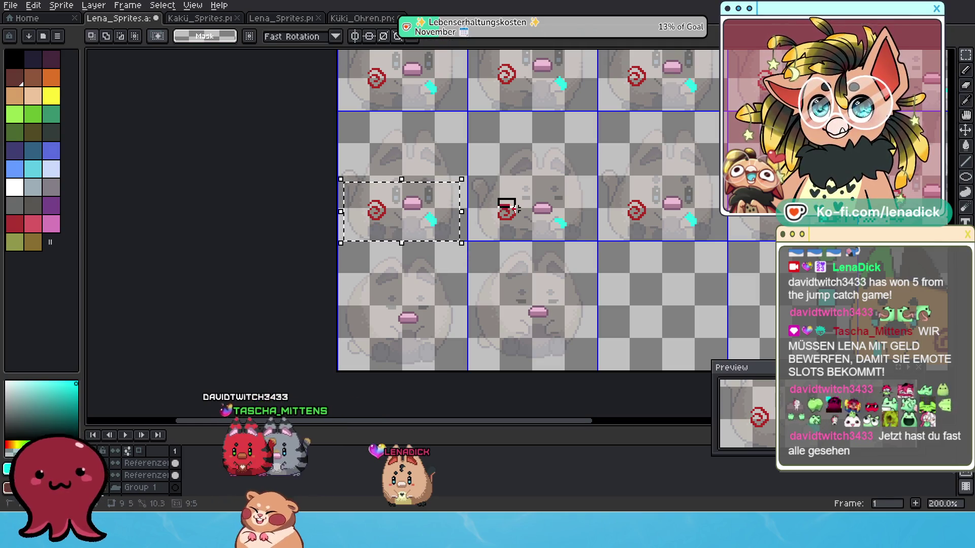
left_click(566, 219)
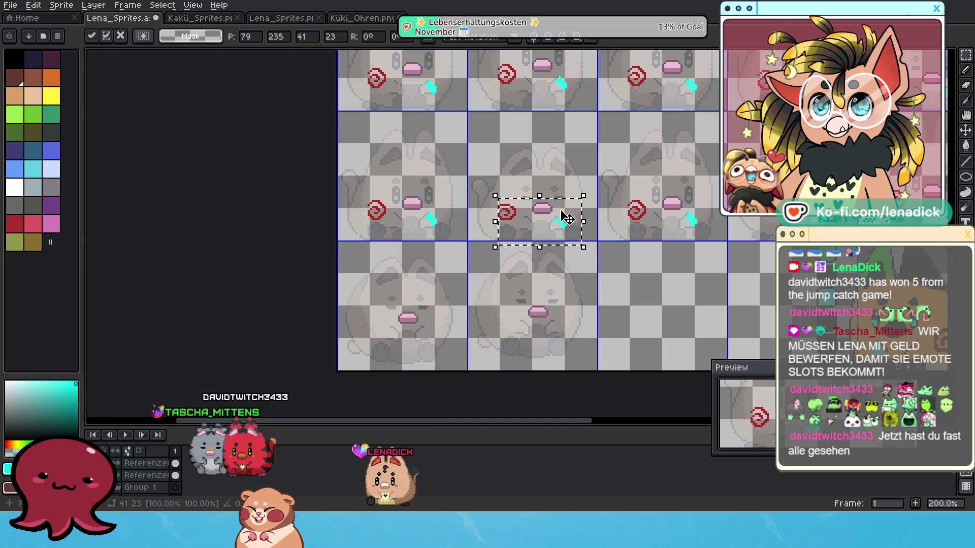
left_click_drag(576, 208, 570, 307)
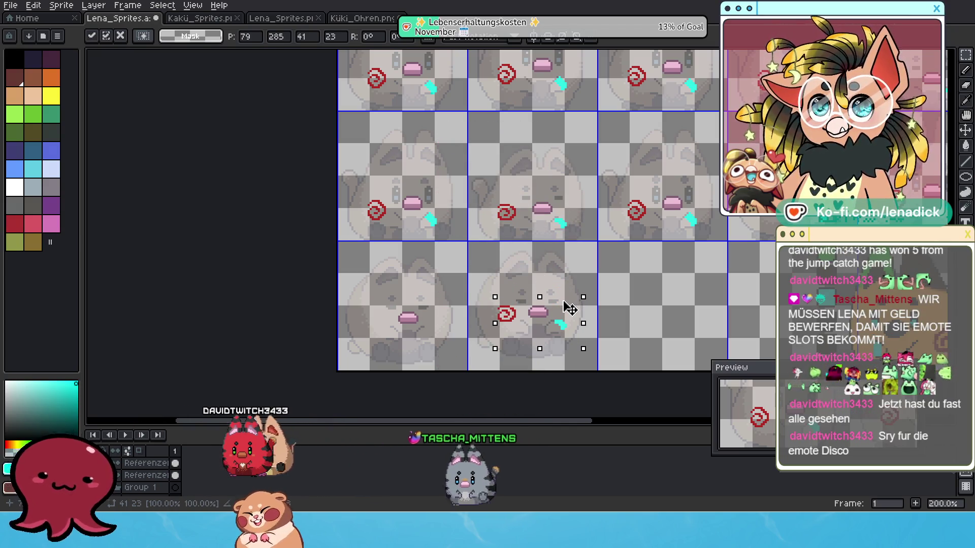
scroll(560, 322, "up", 2)
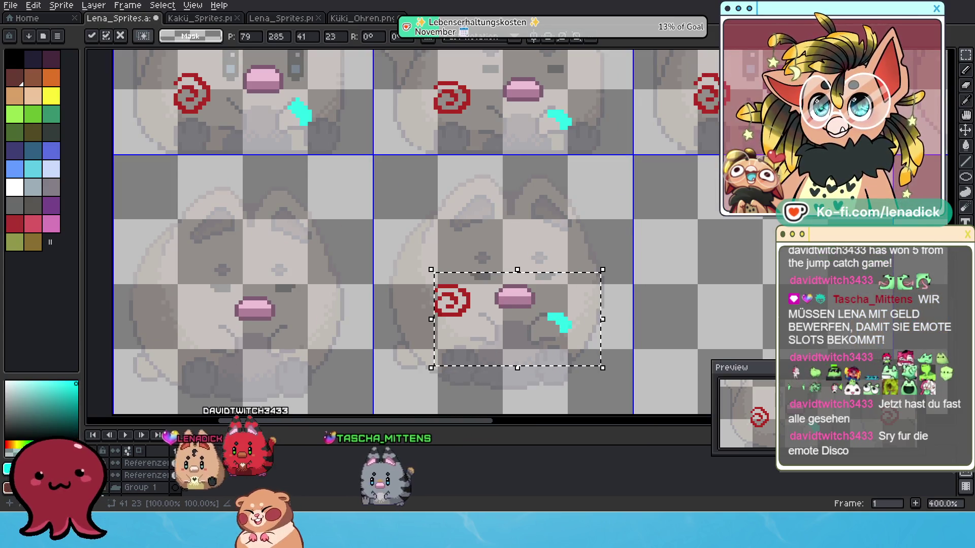
left_click_drag(588, 319, 584, 323)
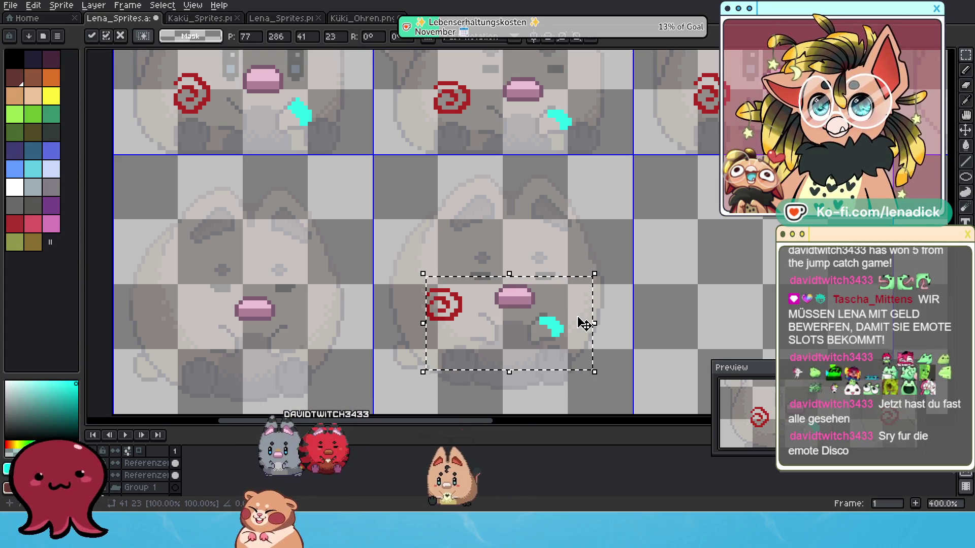
scroll(515, 322, "down", 1)
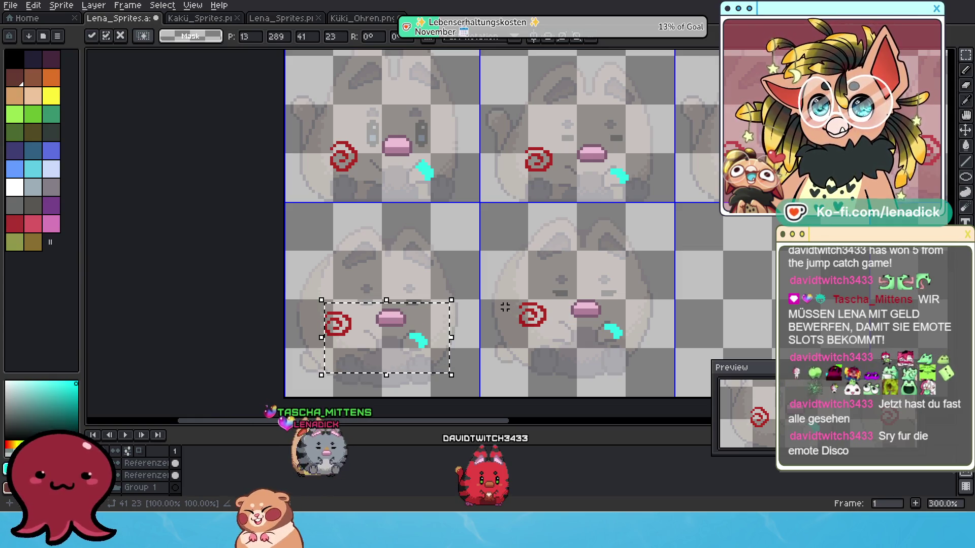
key("Return")
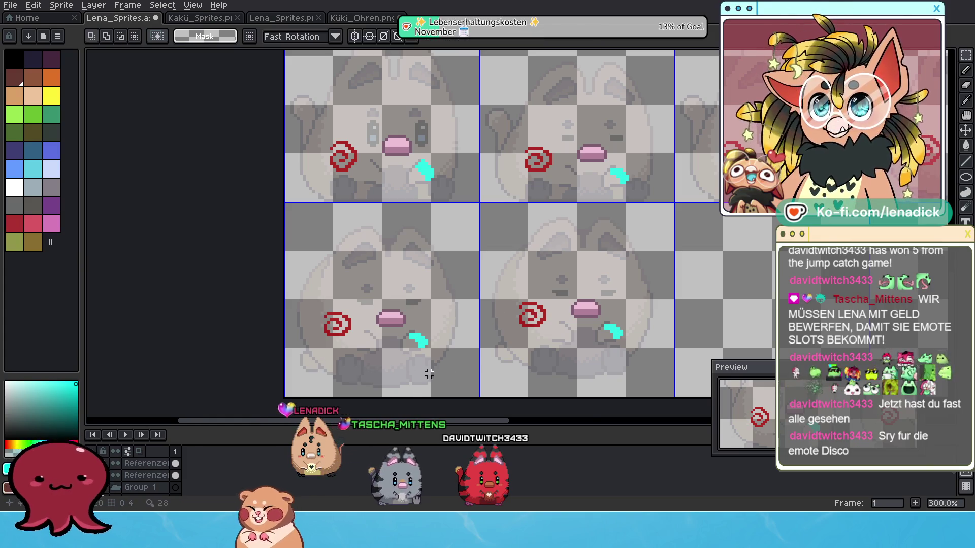
scroll(492, 304, "down", 2)
left_click_drag(489, 298, 440, 278)
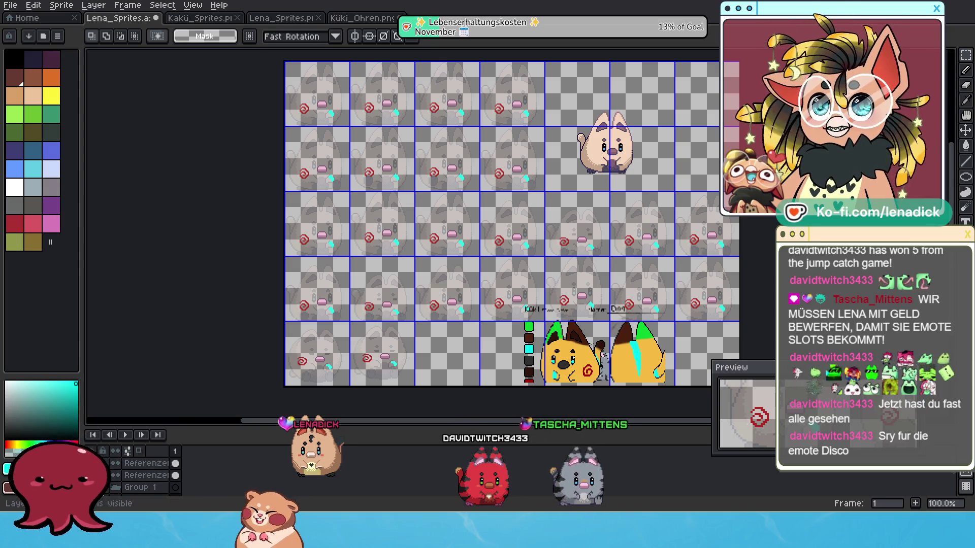
- Hide the faint reference sketches layer and the pink cheek marks layer
left_click(104, 475)
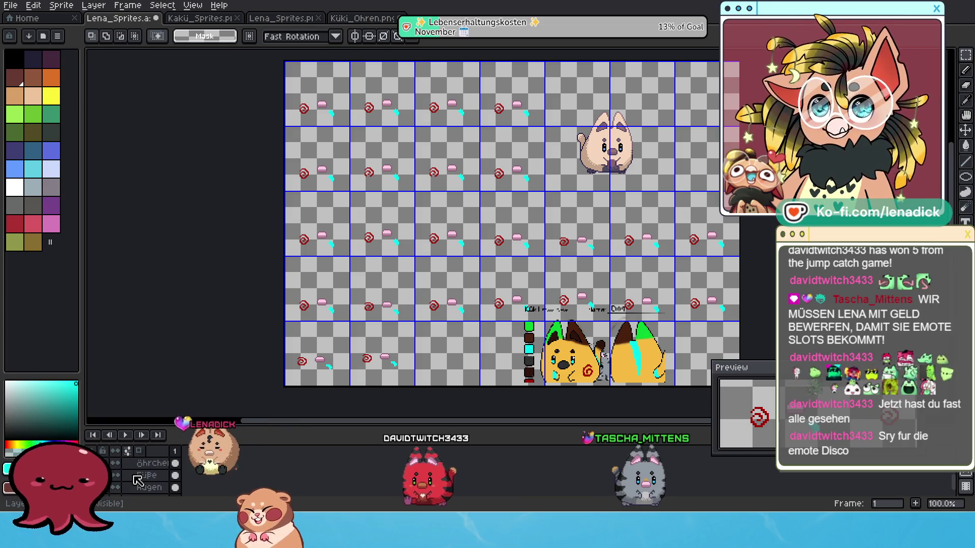
scroll(137, 480, "down", 2)
left_click(117, 465)
scroll(129, 474, "up", 2)
scroll(129, 473, "up", 3)
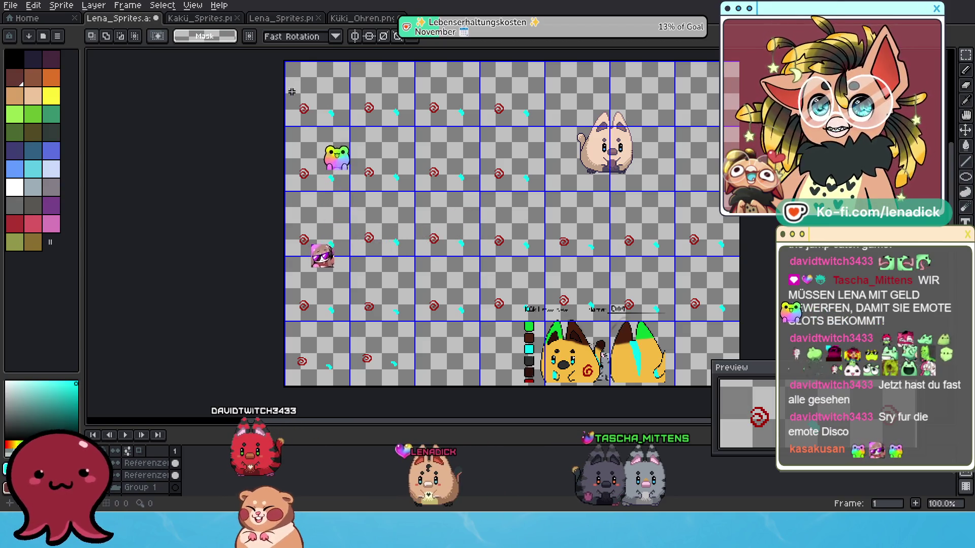
- Marquee-select the spiral columns, adding each column to the selection
left_click_drag(320, 85, 282, 388)
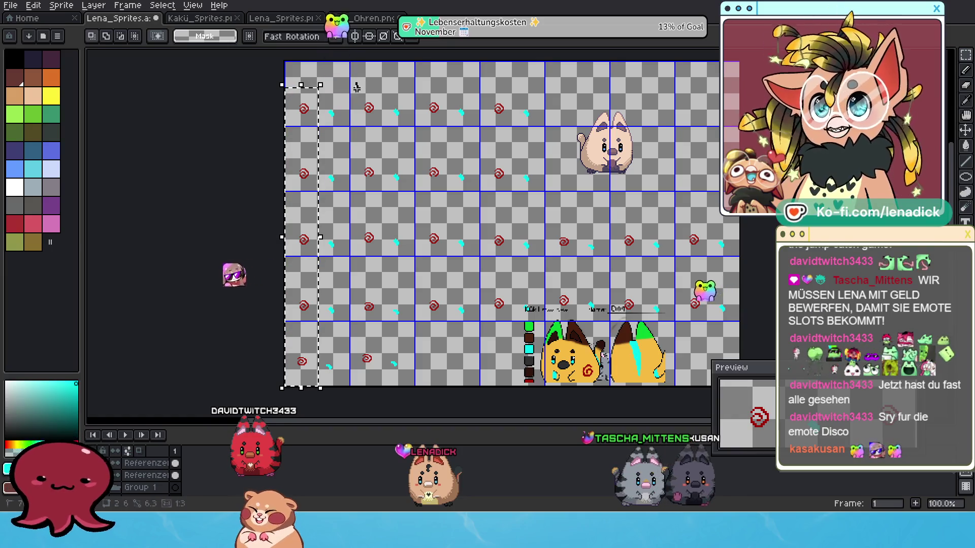
left_click_drag(356, 84, 386, 388)
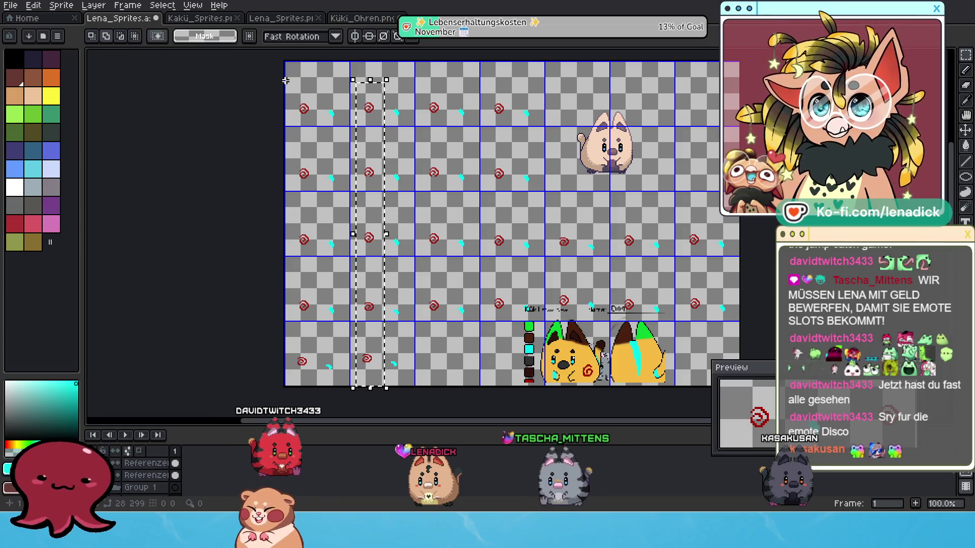
left_click_drag(285, 81, 322, 387)
left_click_drag(415, 85, 416, 86)
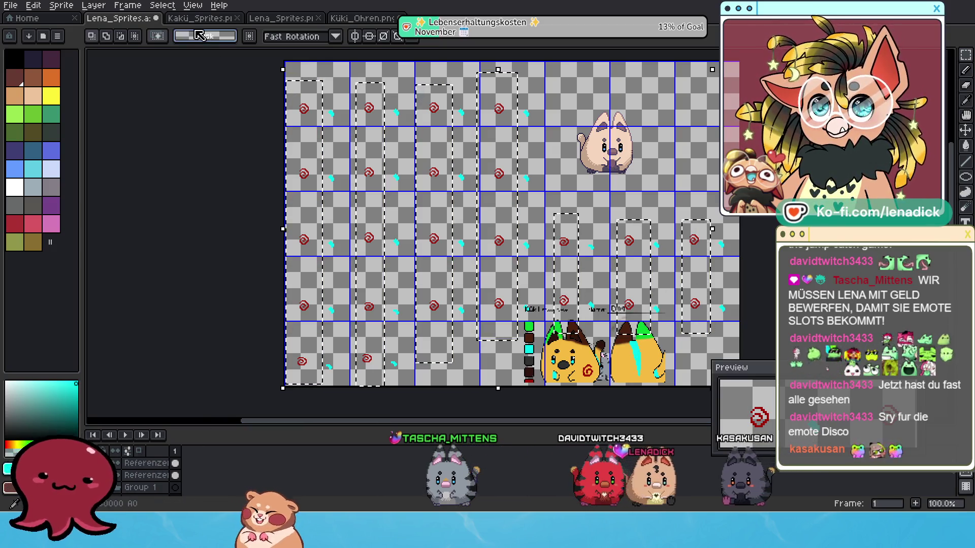
- Invert the selection and cut the cyan arm marks from the Kringel layer
left_click(162, 5)
left_click(167, 52)
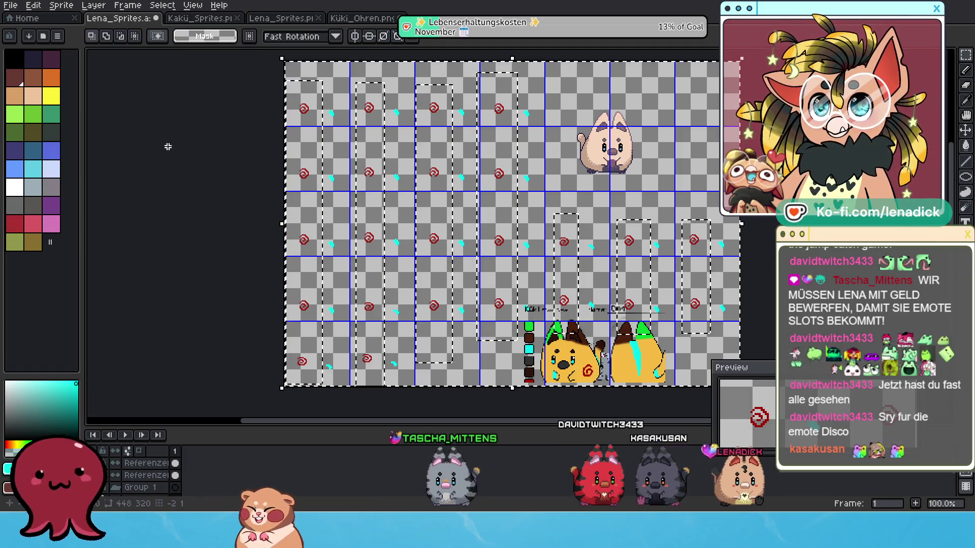
scroll(148, 474, "up", 2)
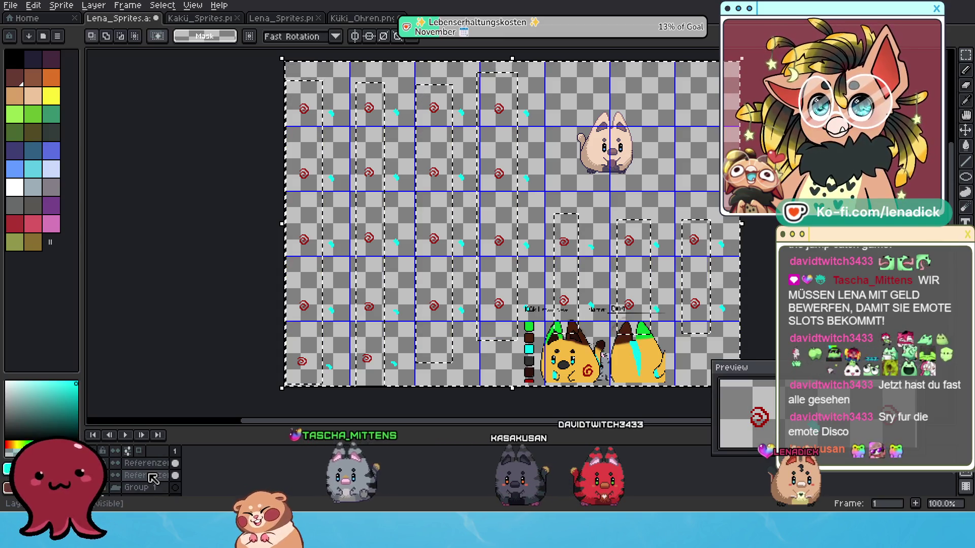
scroll(152, 479, "down", 2)
left_click(104, 475)
left_click(150, 475)
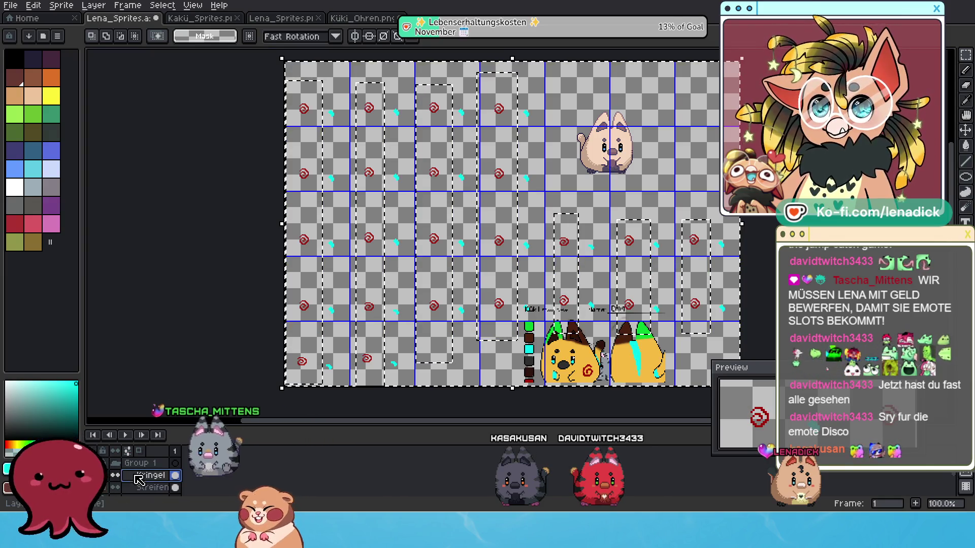
left_click(157, 480)
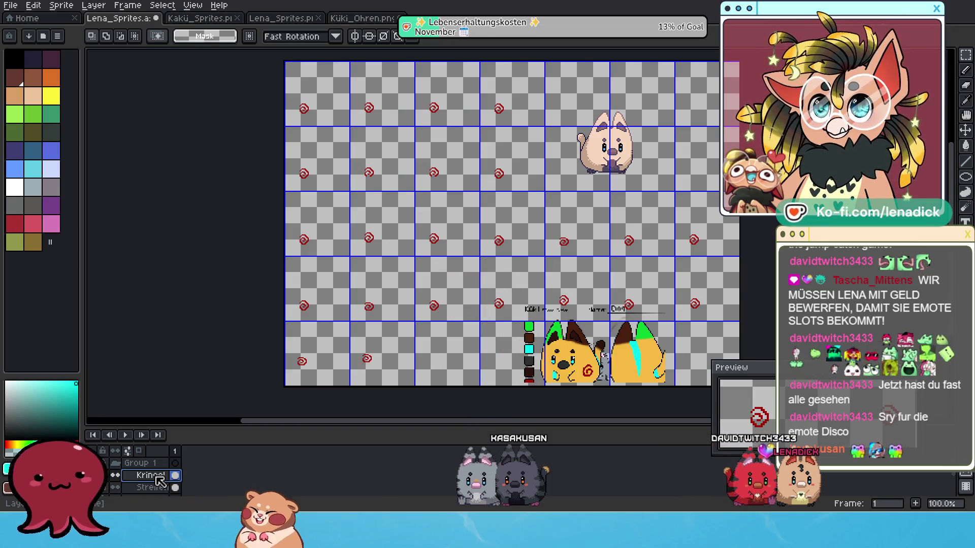
- Create a new layer above the spirals and name it Arm
key("shift+n")
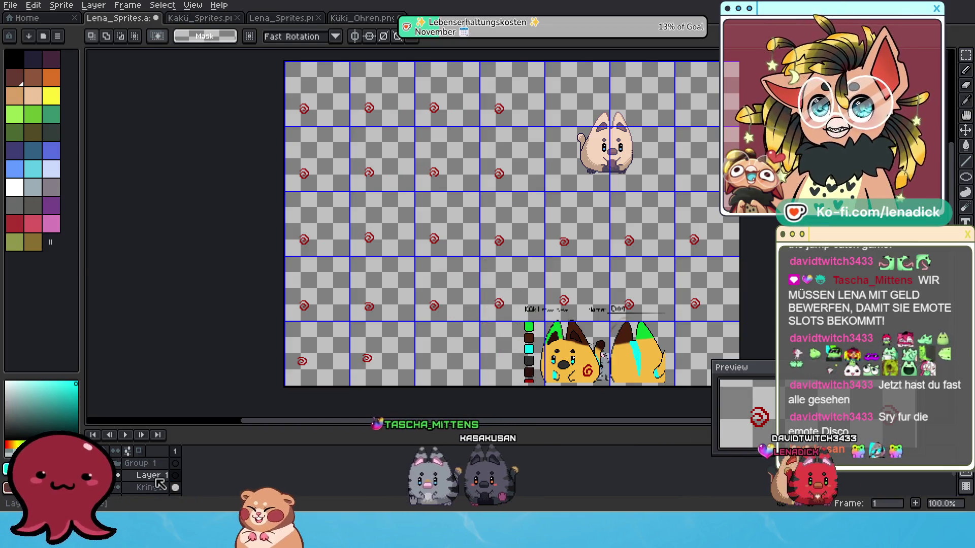
double_click(155, 480)
type("A")
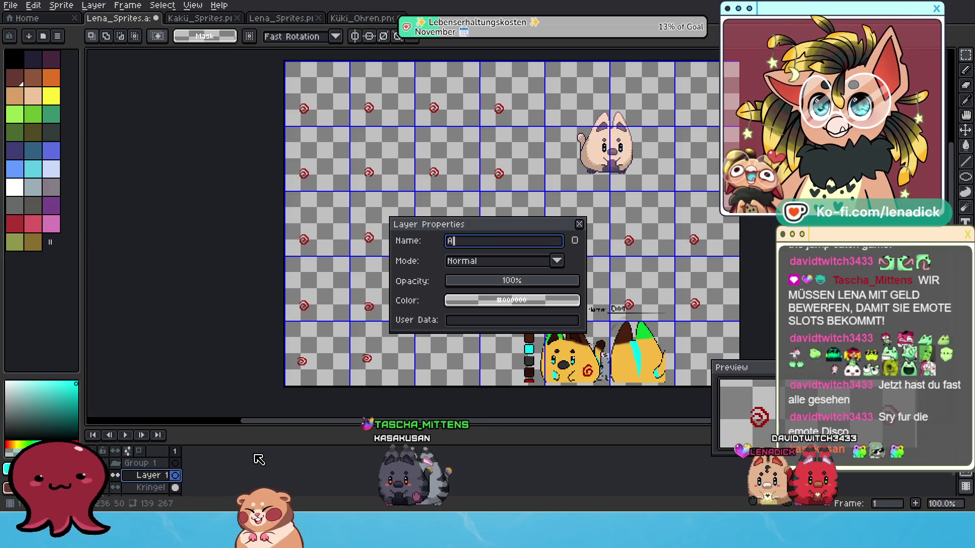
type("rm")
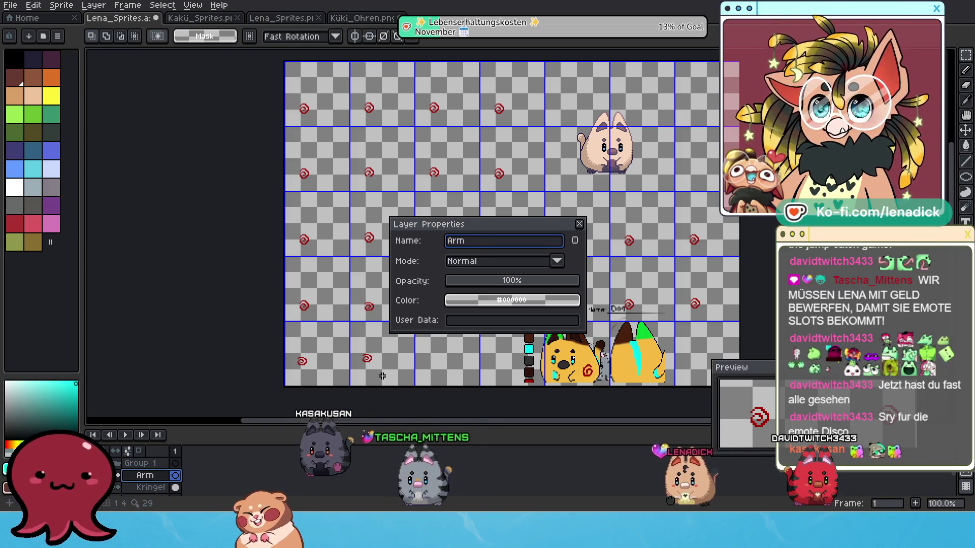
left_click(579, 224)
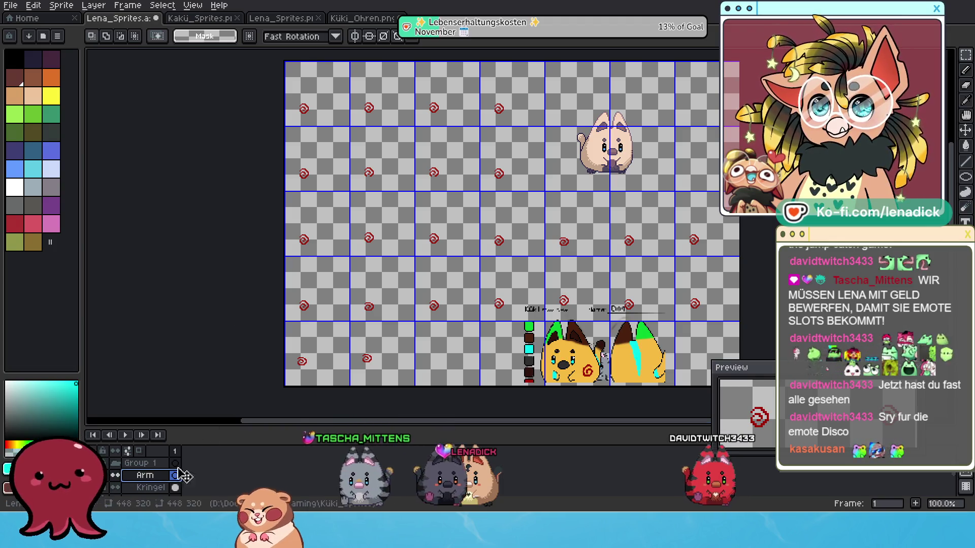
left_click(169, 477)
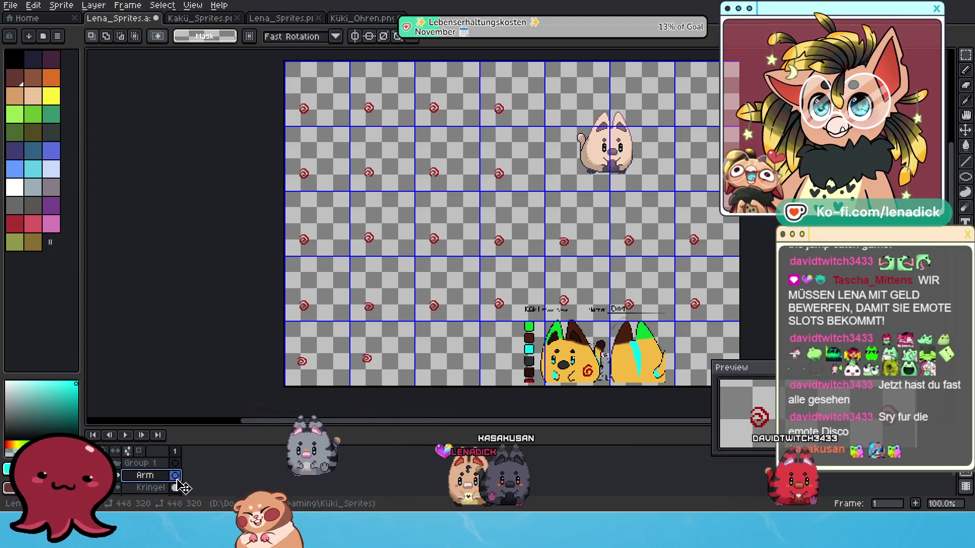
scroll(153, 477, "up", 2)
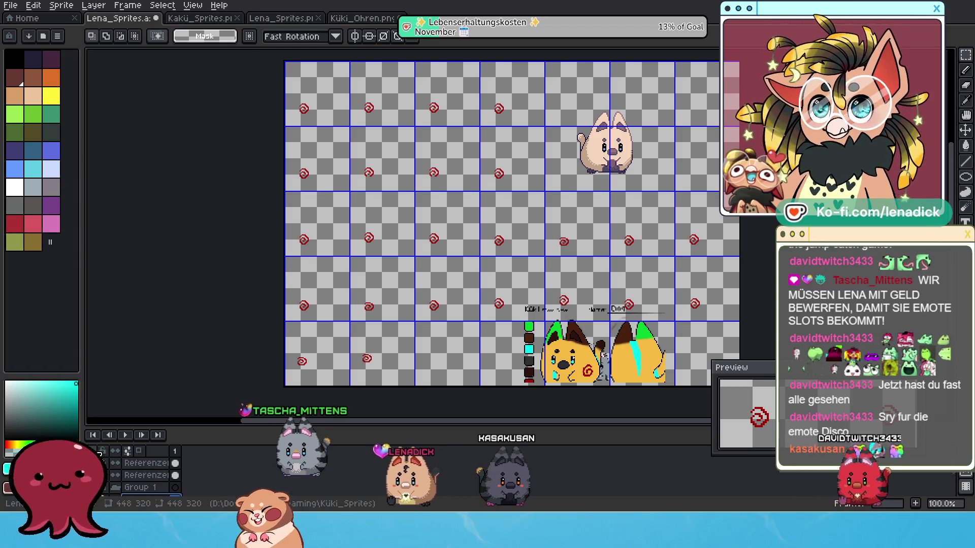
left_click(116, 463)
scroll(482, 274, "up", 1)
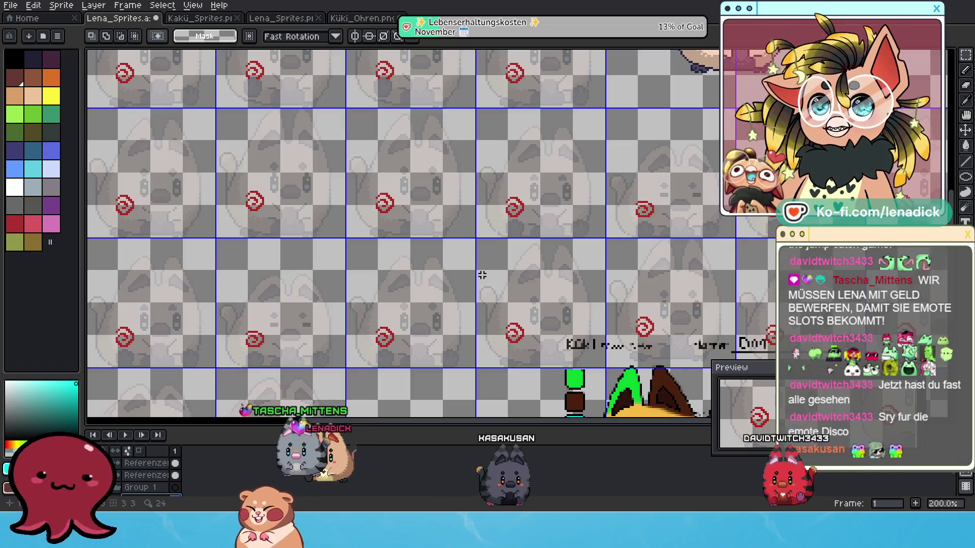
mouse_move(727, 258)
left_mouse_down()
mouse_move(571, 182)
mouse_move(774, 238)
mouse_move(755, 244)
left_mouse_up()
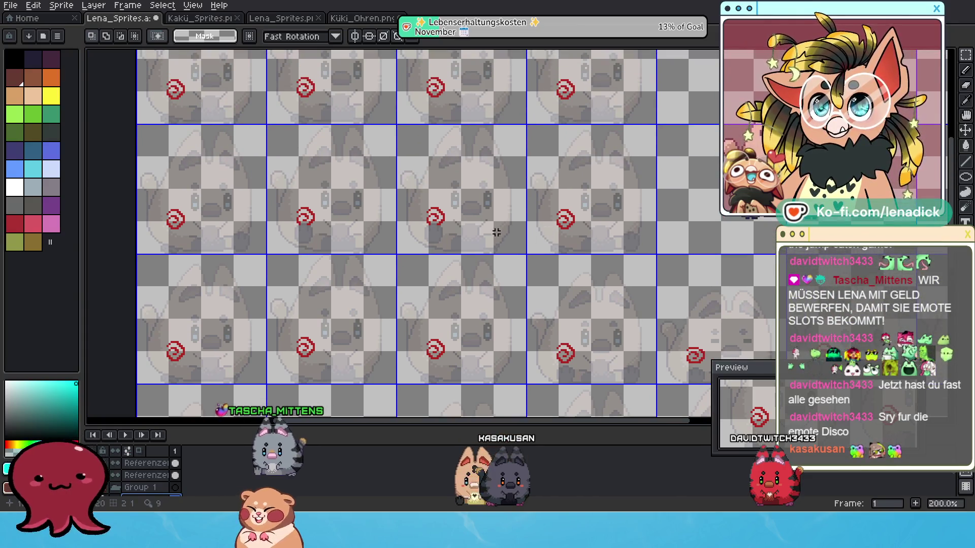
scroll(274, 185, "up", 1)
scroll(425, 196, "up", 1)
scroll(424, 196, "down", 2)
scroll(486, 237, "down", 1)
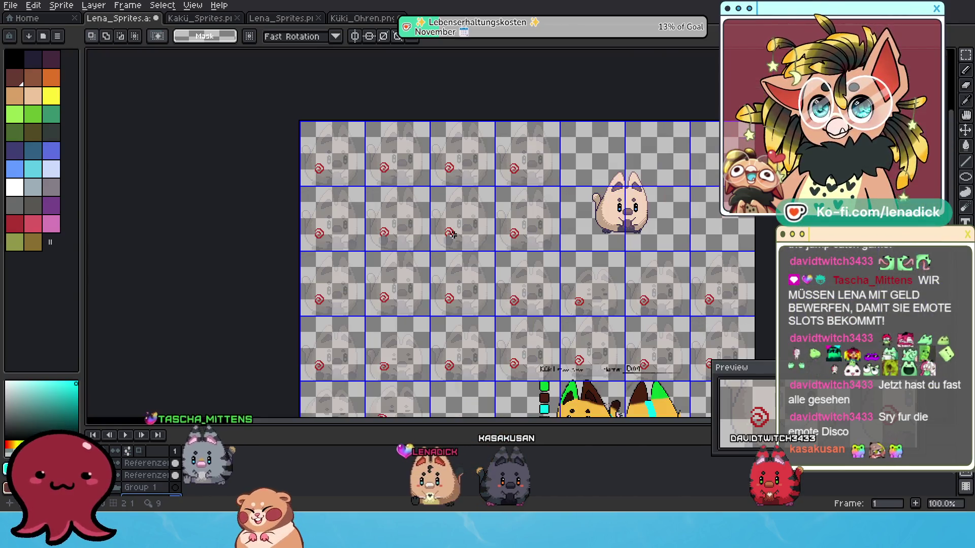
scroll(137, 472, "down", 1)
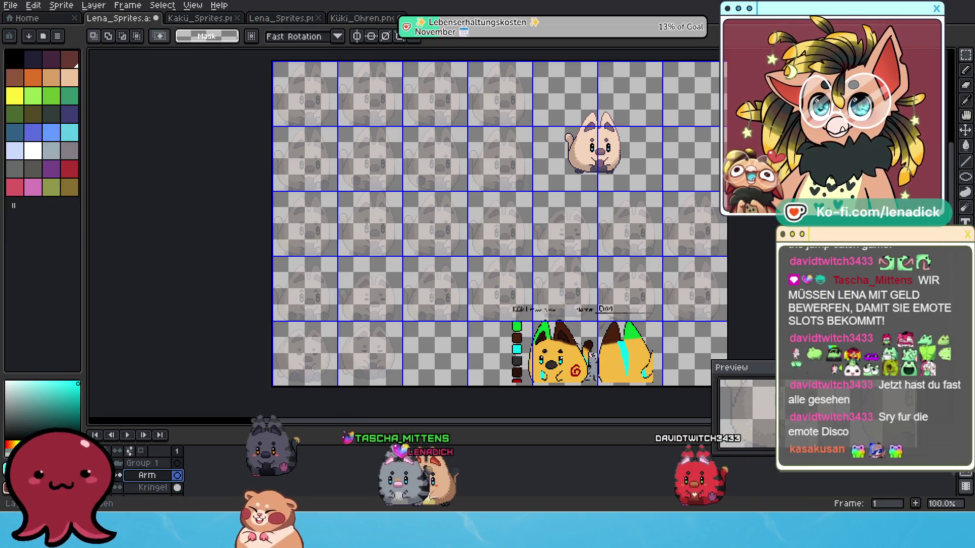
- Make the Kringel layer visible again, select the whole canvas, and zoom in to inspect the frames
left_click(115, 476)
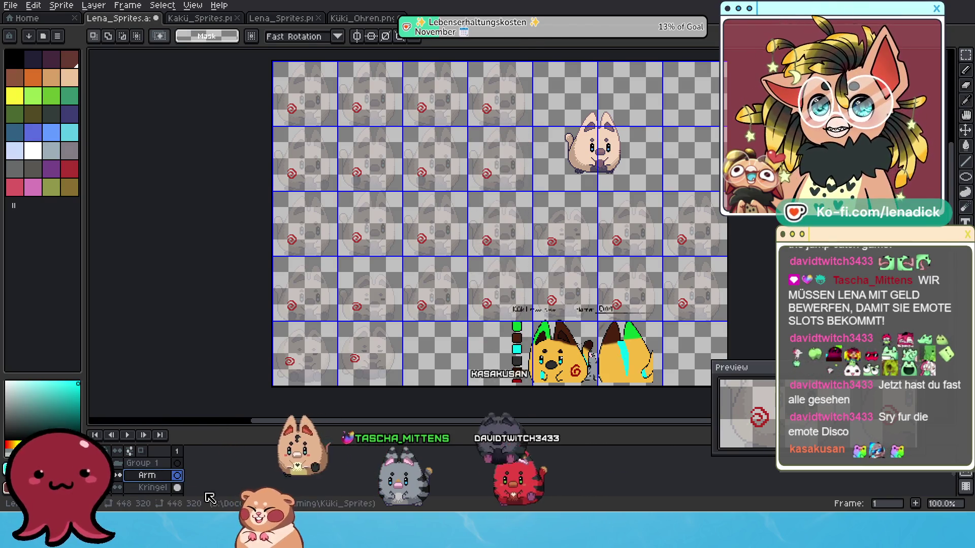
key("ctrl+a")
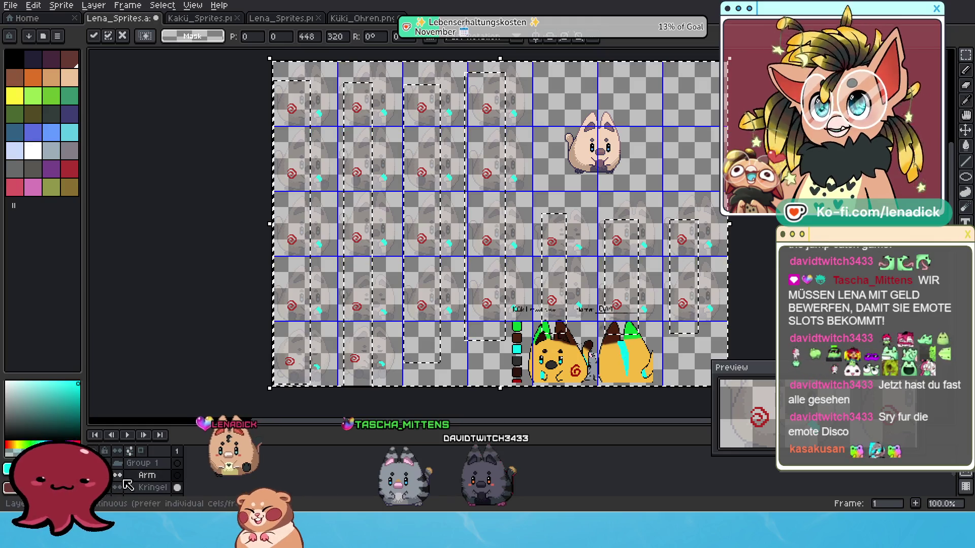
key("Escape")
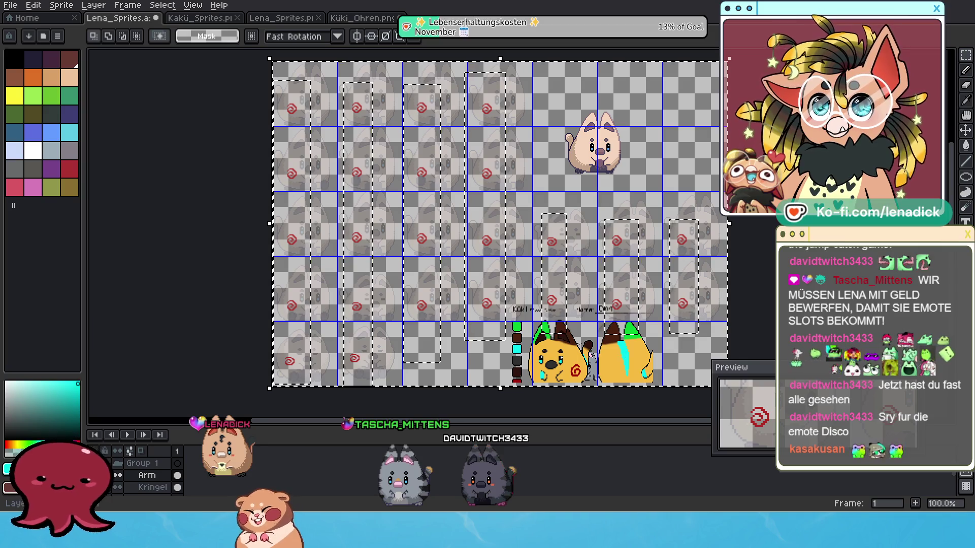
scroll(507, 310, "up", 2)
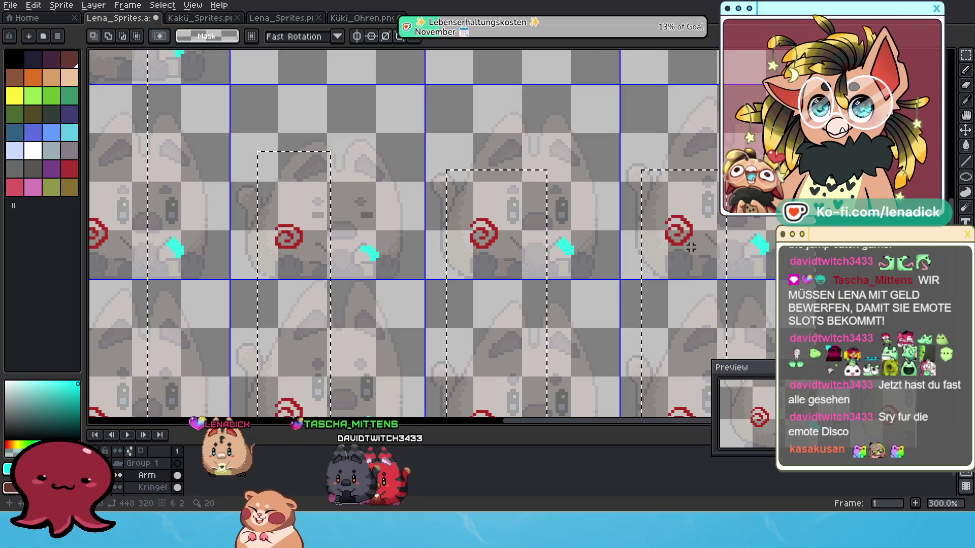
scroll(566, 283, "up", 1)
scroll(502, 286, "down", 1)
scroll(500, 287, "up", 2)
scroll(497, 287, "up", 1)
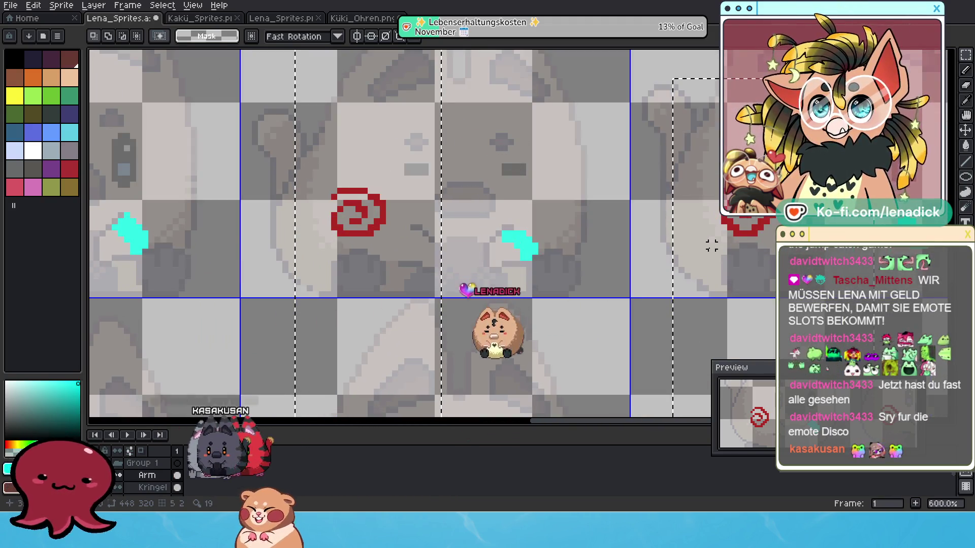
left_click_drag(706, 245, 573, 264)
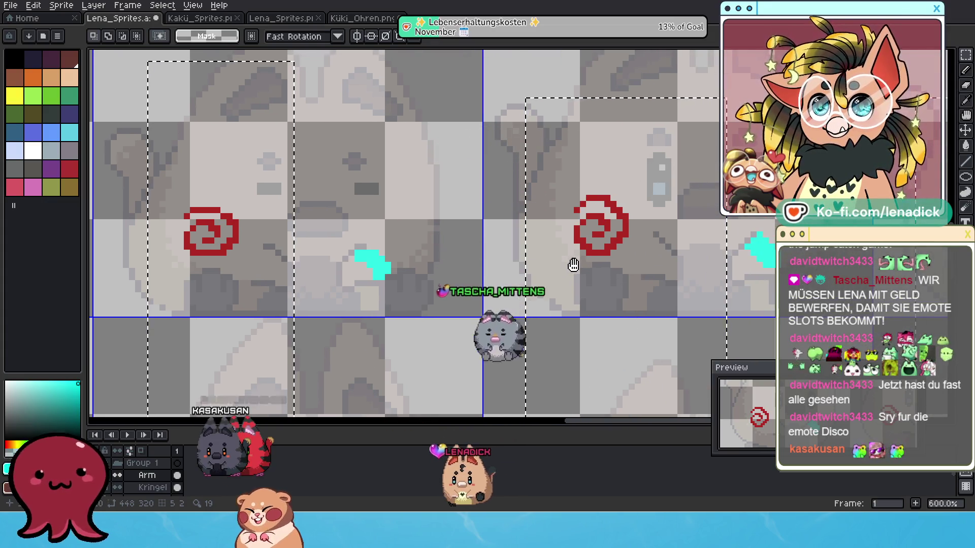
- Hide the Referenze layers and the Arm layer so only the red spirals show
scroll(573, 265, "down", 2)
scroll(578, 256, "down", 2)
scroll(584, 249, "down", 1)
scroll(586, 245, "down", 1)
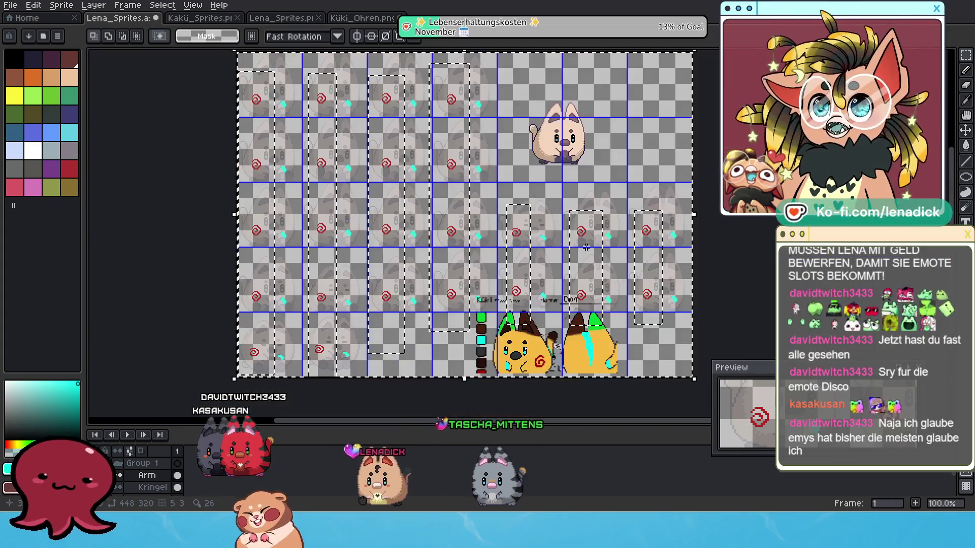
scroll(150, 481, "up", 2)
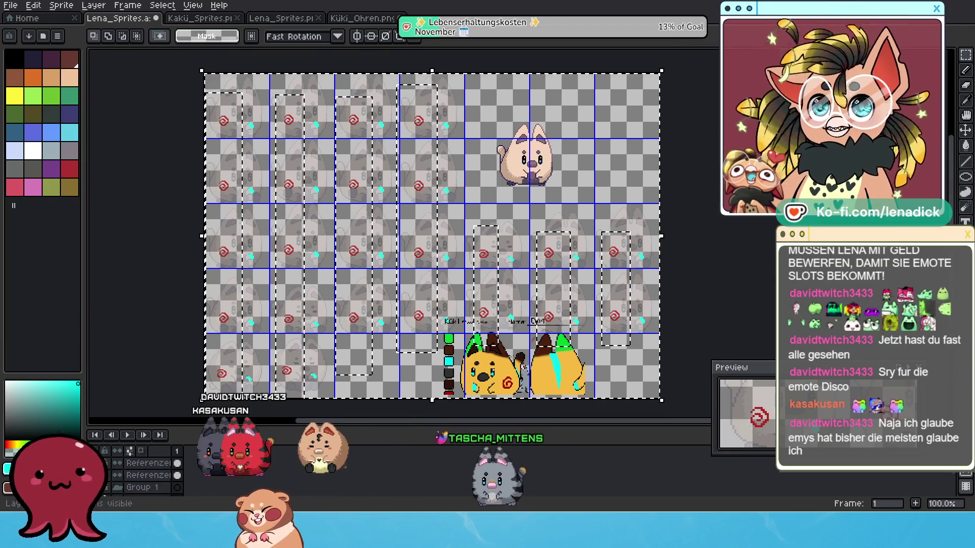
left_click(92, 463)
left_click(93, 475)
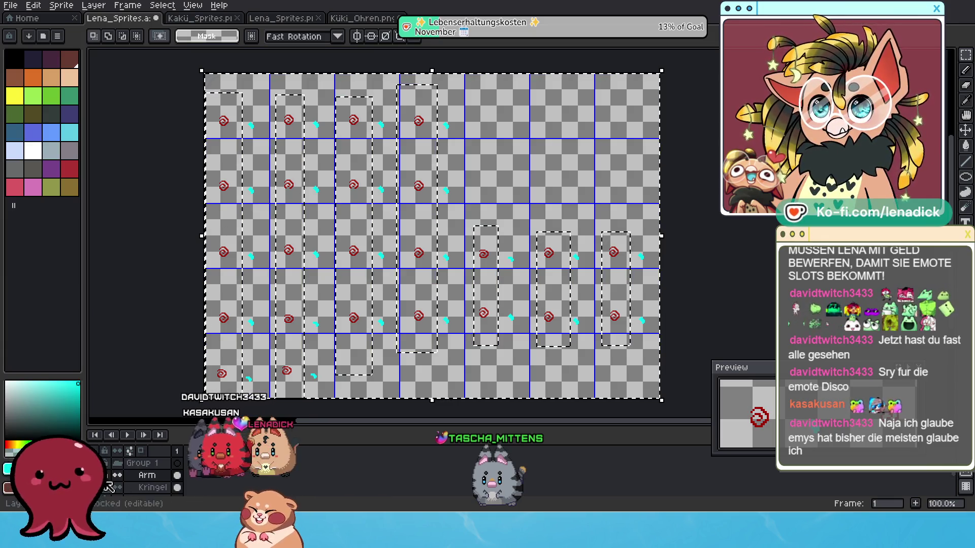
left_click(93, 475)
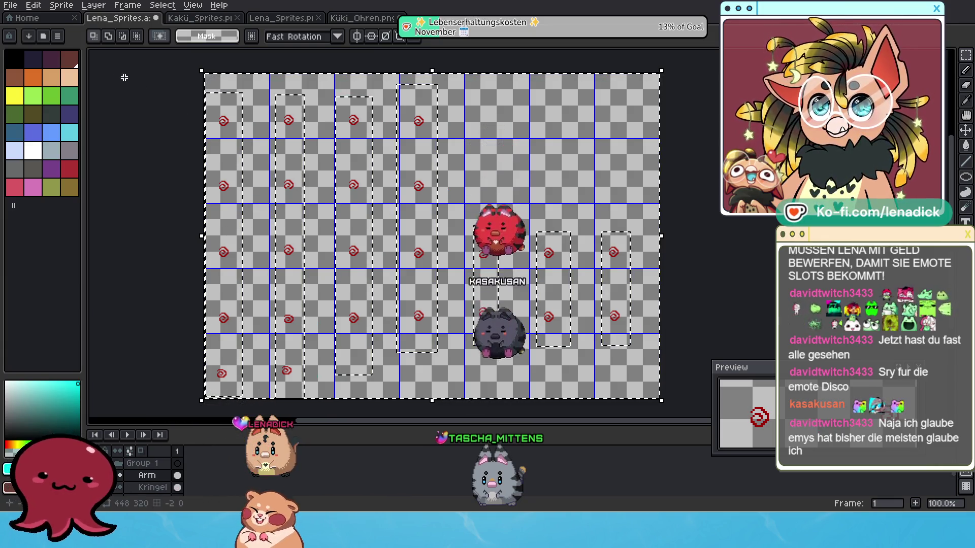
left_click(11, 6)
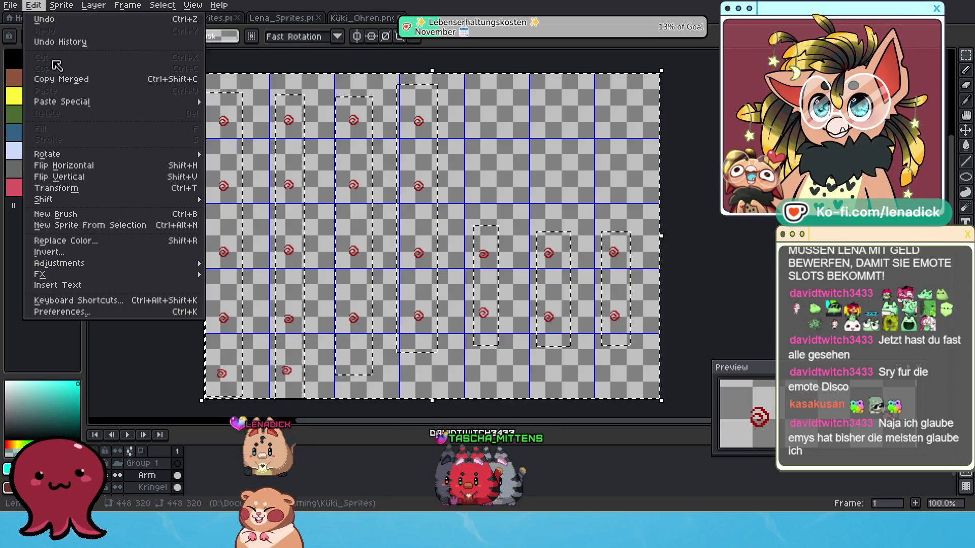
- Save the sheet, then export the spirals as Küki_Kringel.png without layer data
left_click(28, 62)
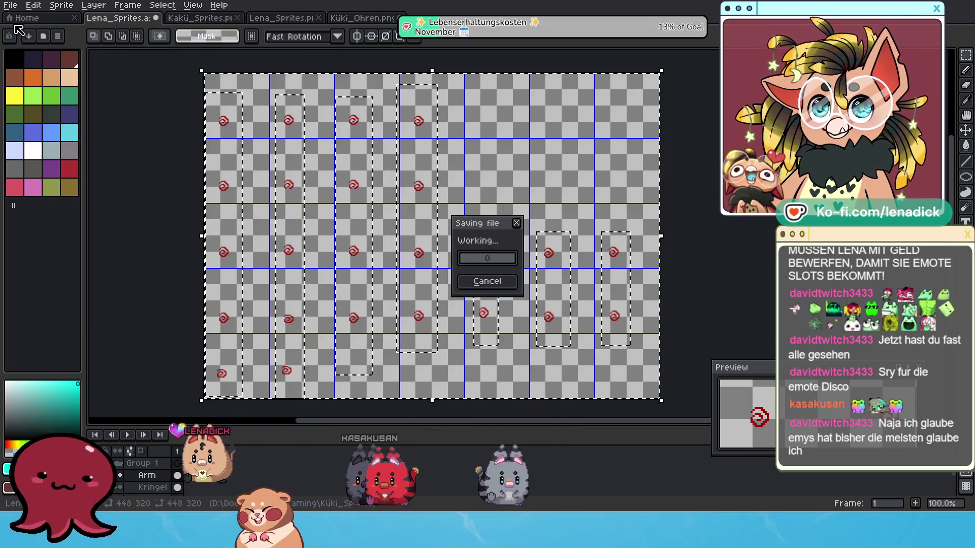
left_click(11, 6)
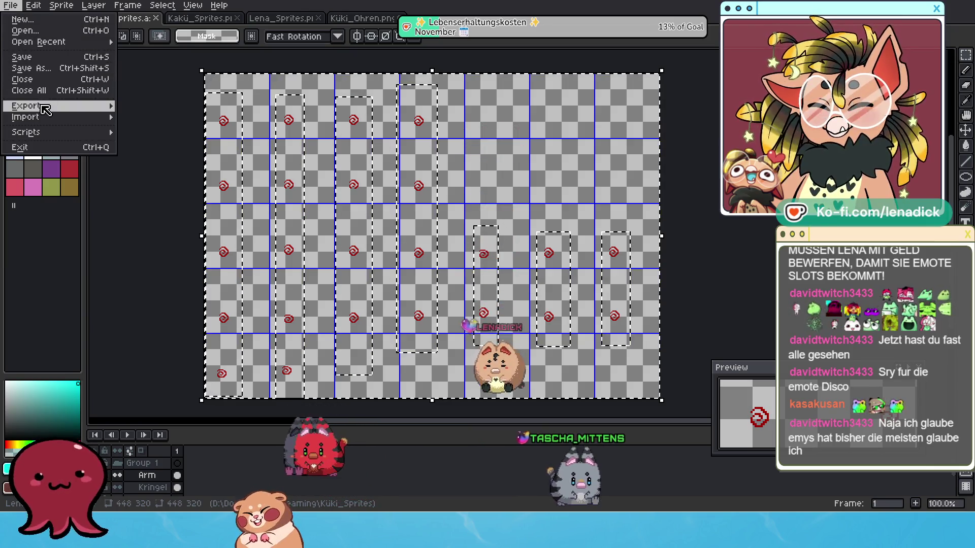
mouse_move(101, 106)
left_click(160, 106)
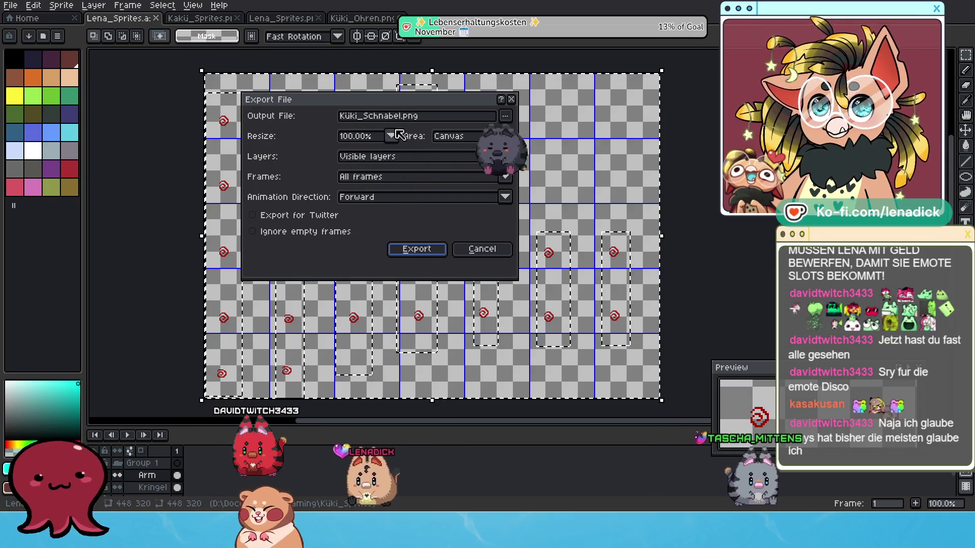
left_click(365, 117)
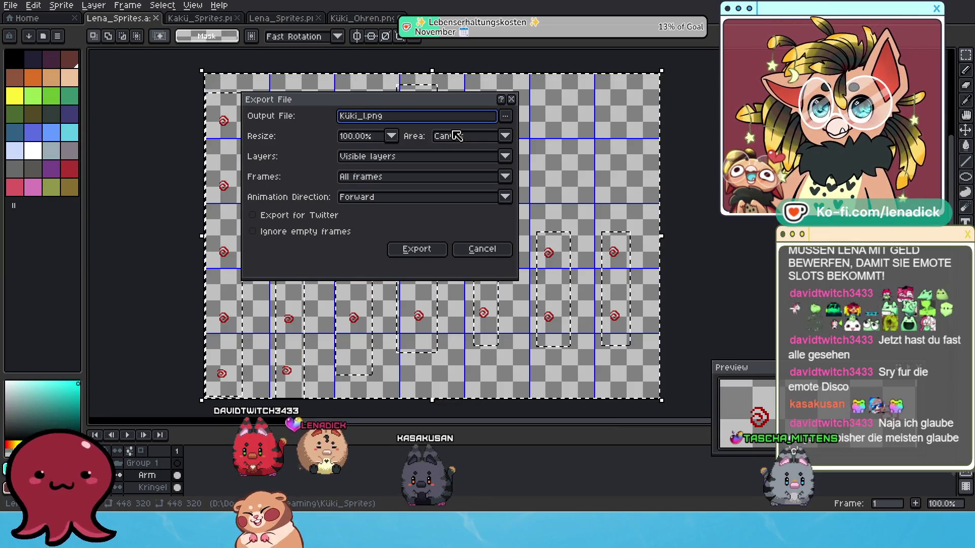
type("Kringel")
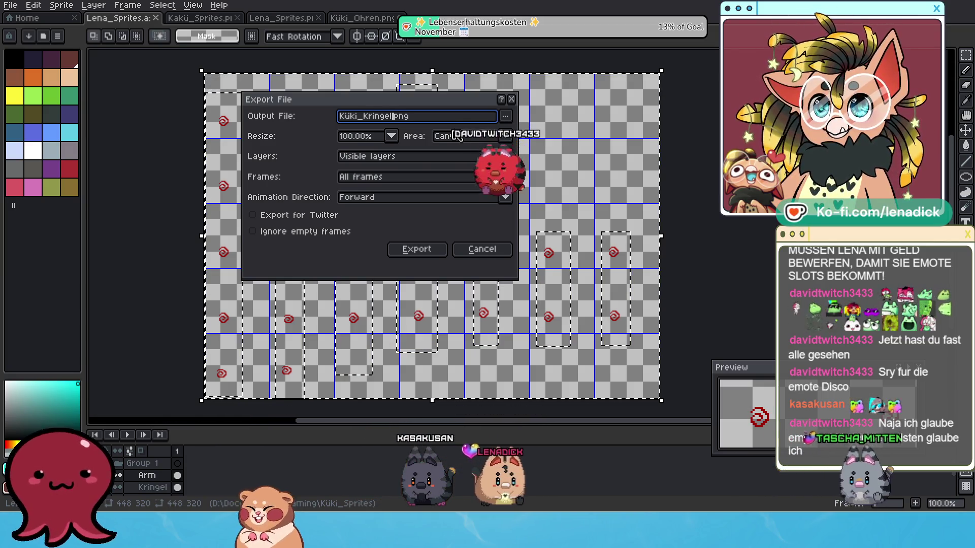
left_click(412, 250)
left_click(449, 312)
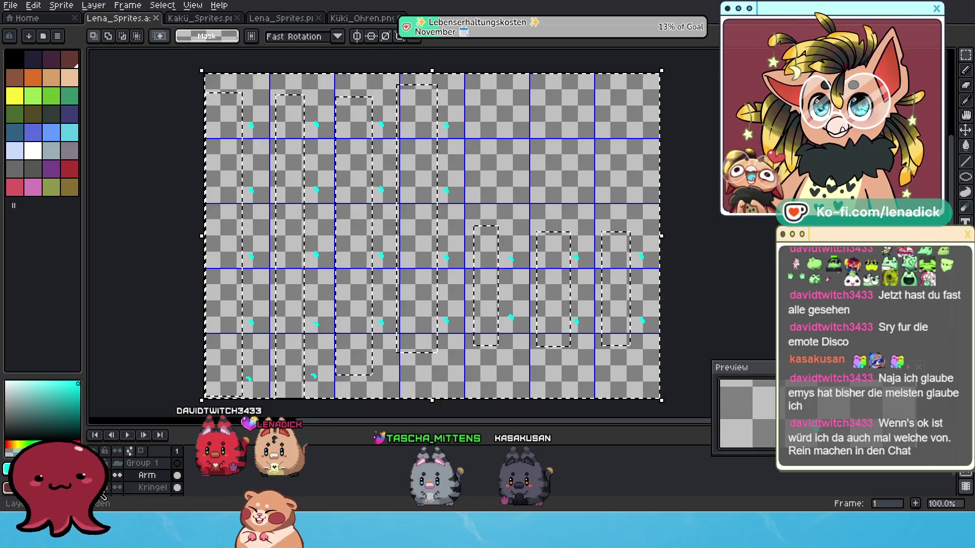
- Export the arm-marks sheet as Küki_Arm.png, accepting the PNG layer-data warning
left_click(11, 5)
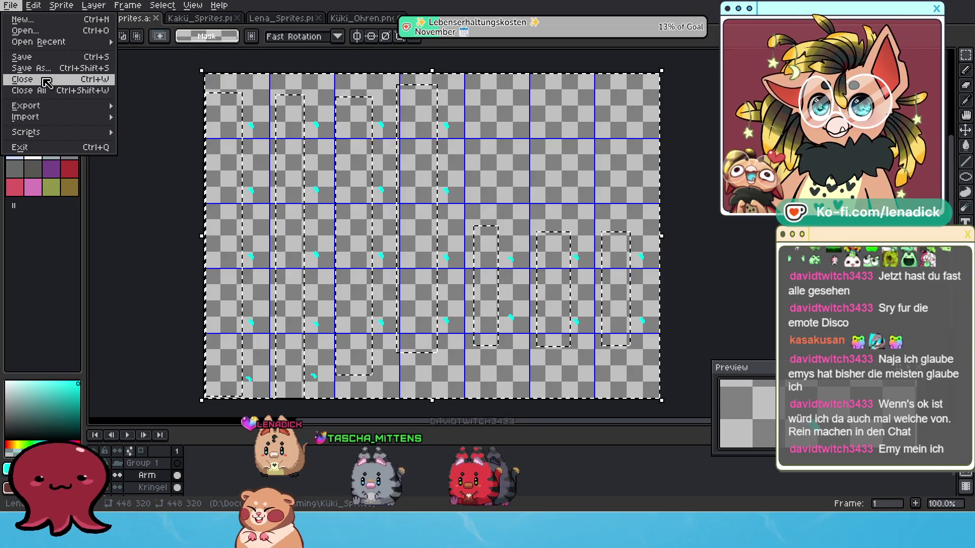
mouse_move(61, 105)
left_click(156, 108)
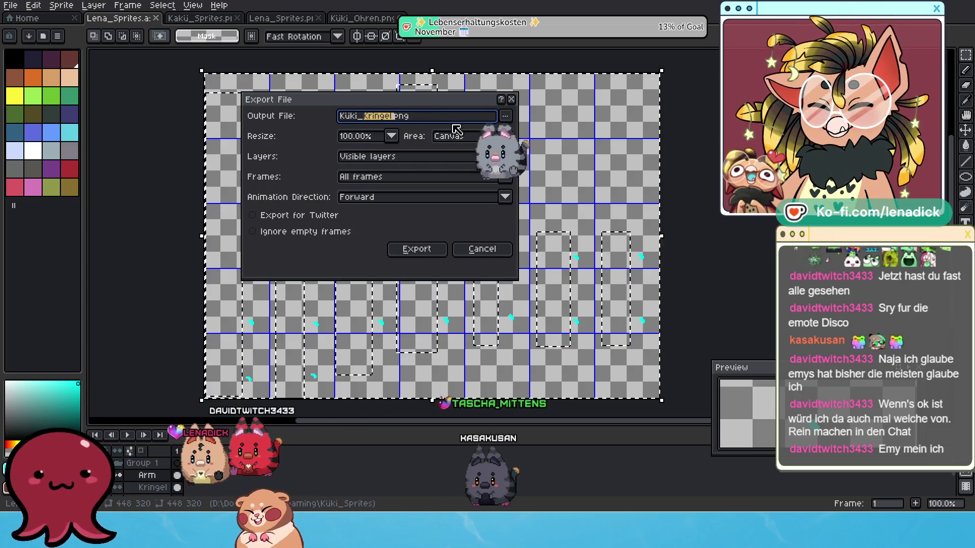
type("Arm")
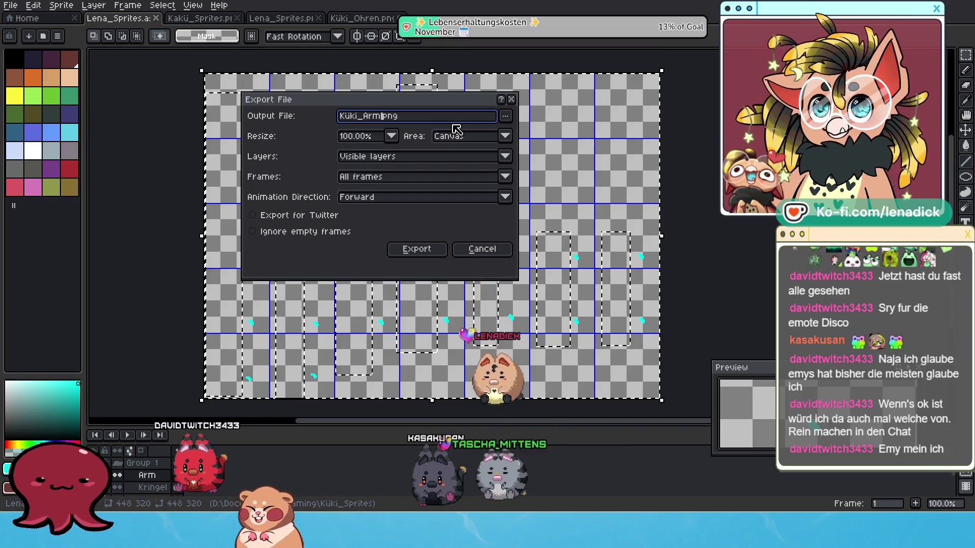
left_click(429, 251)
left_click(454, 314)
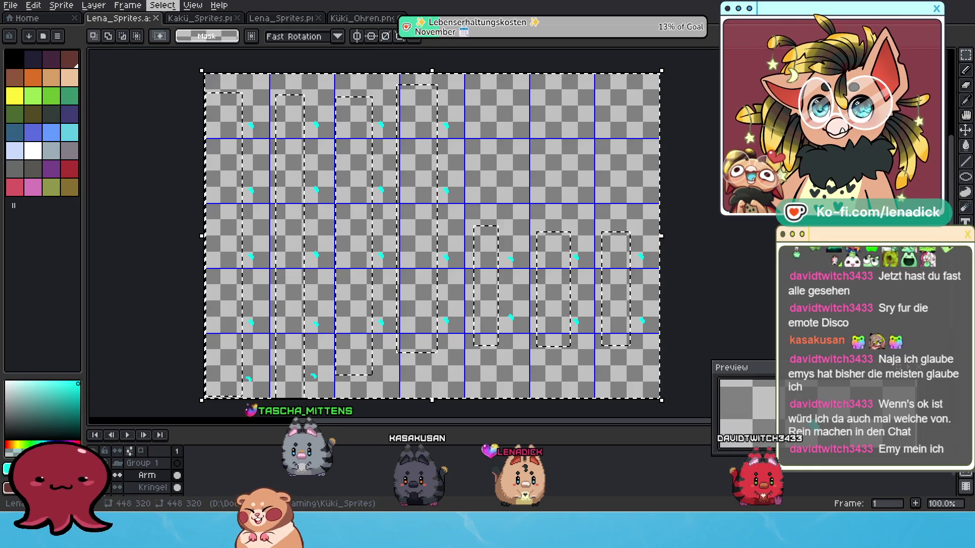
- Deselect everything on the Aseprite canvas with Select > Deselect
left_click(162, 5)
left_click(167, 32)
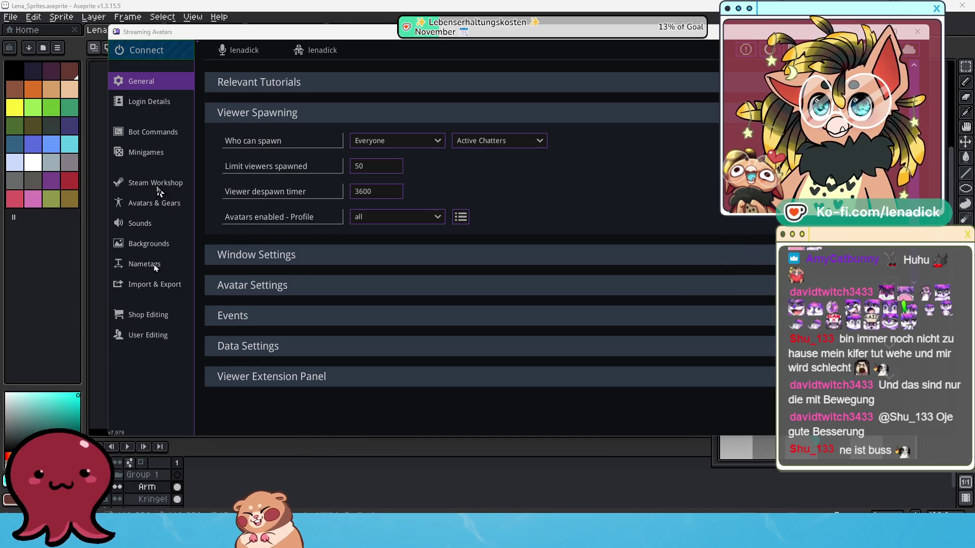
- Open the avatar gear settings and include the arm part in the palette editor
left_click(155, 203)
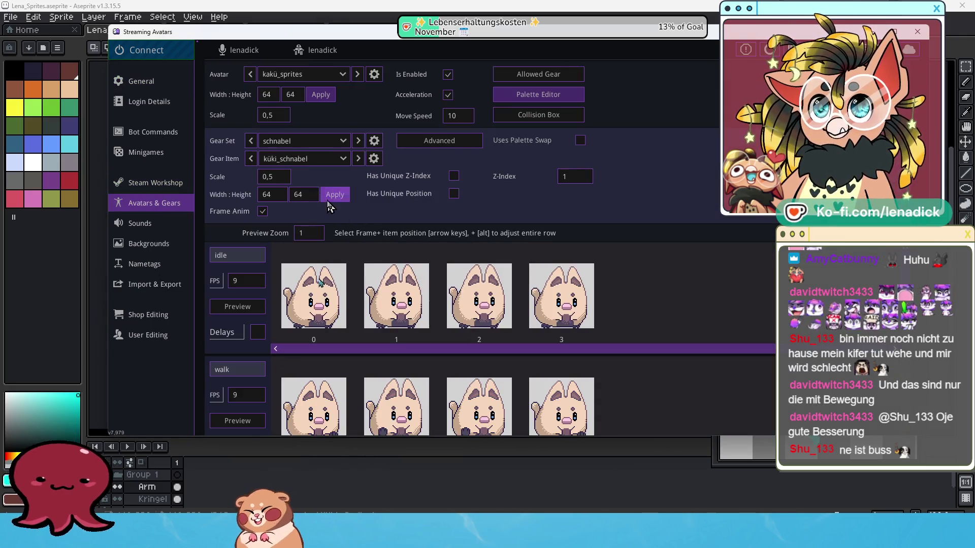
left_click(344, 142)
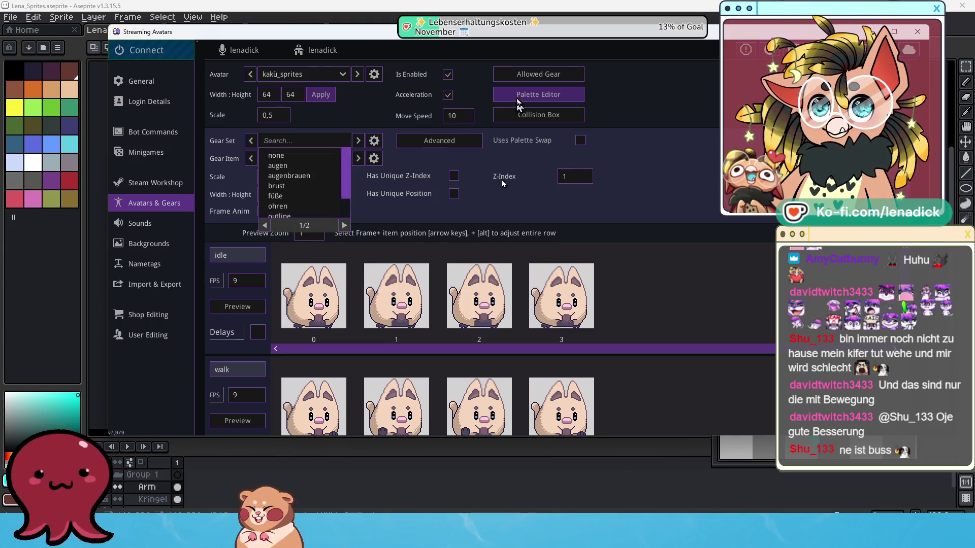
left_click(538, 94)
left_click(478, 115)
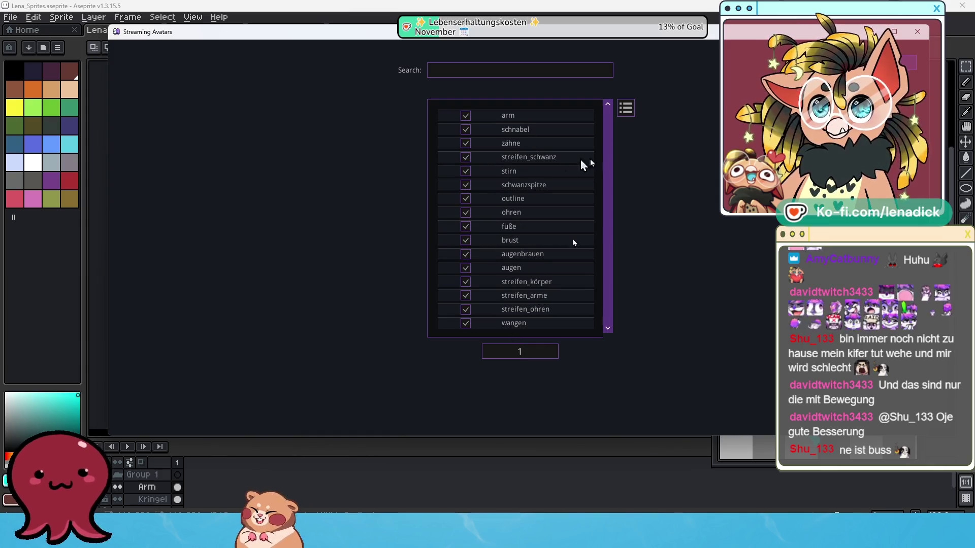
left_click(832, 151)
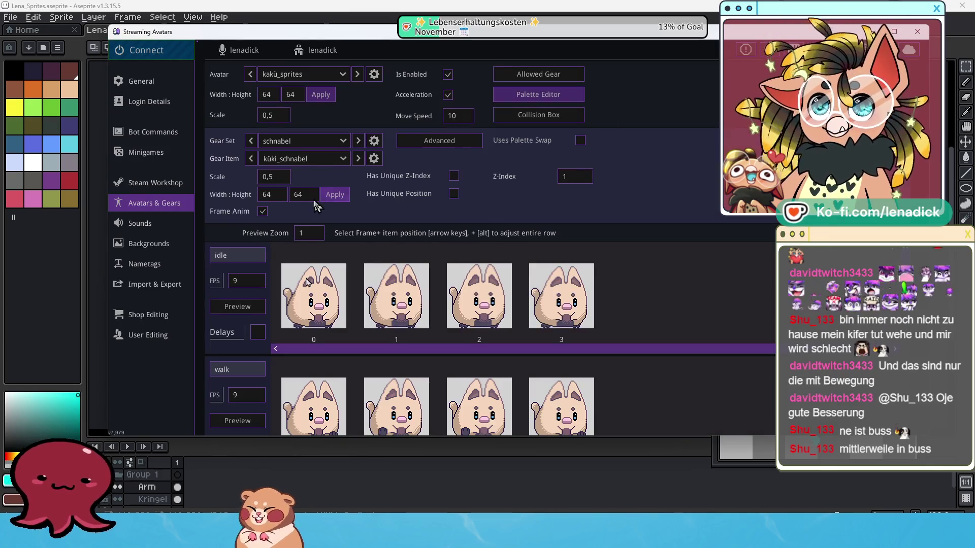
- Set gear set arm, item küki_arm, with 64×64 frame animation and scale 0,5
left_click(303, 141)
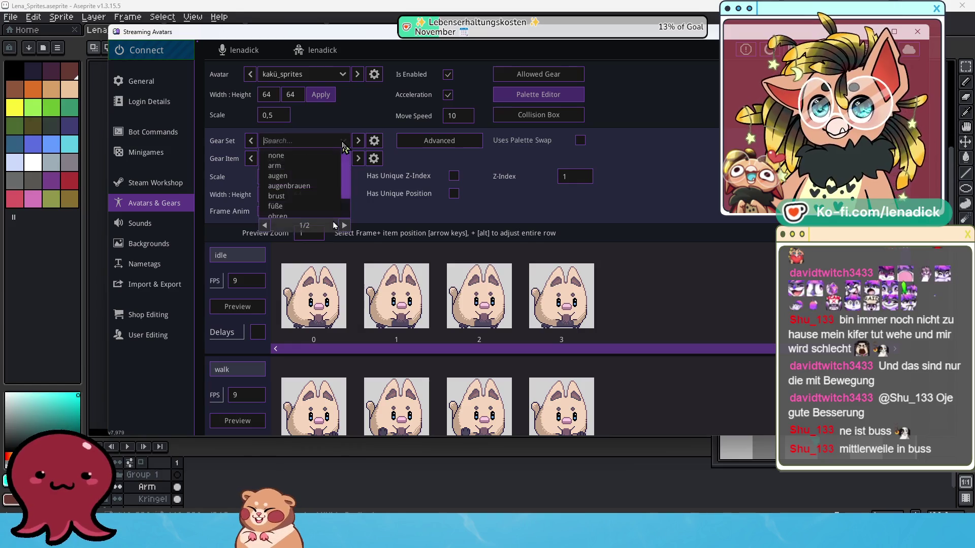
left_click(315, 167)
left_click(314, 158)
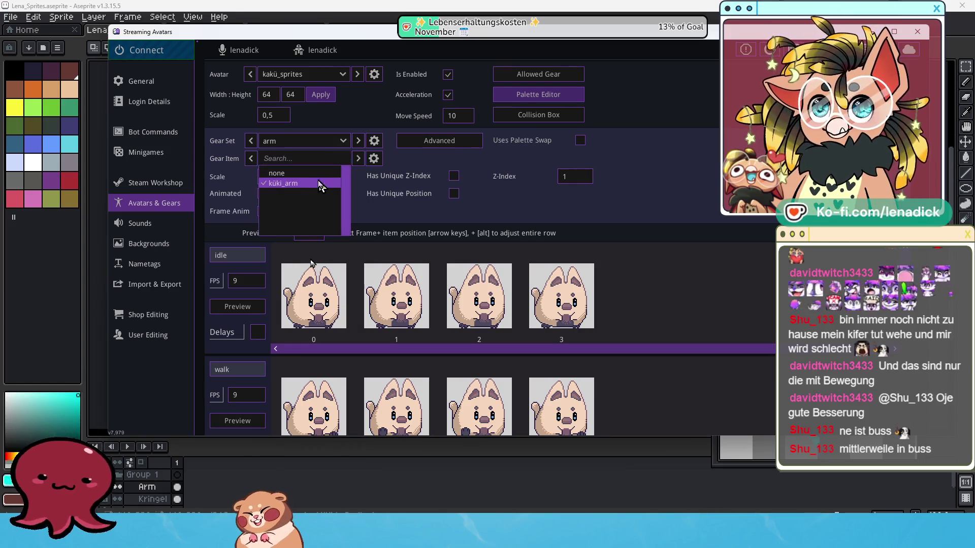
left_click(317, 184)
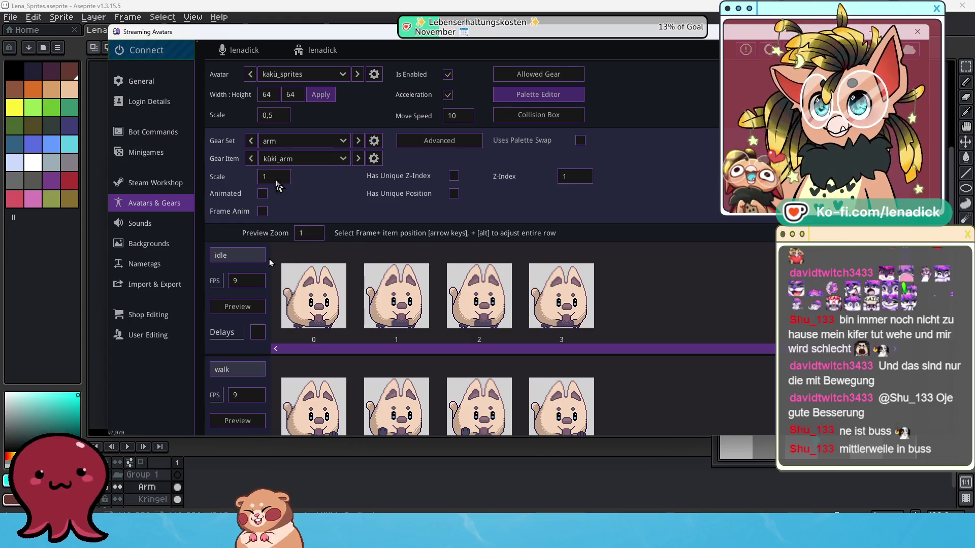
left_click(262, 211)
double_click(276, 194)
type("64")
double_click(299, 195)
type("64")
left_click(335, 195)
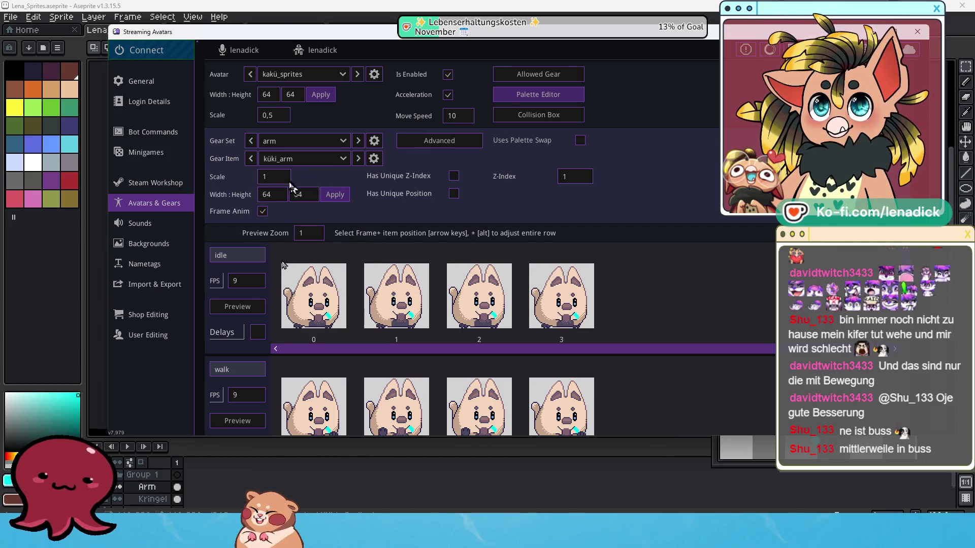
double_click(267, 177)
type("0,5")
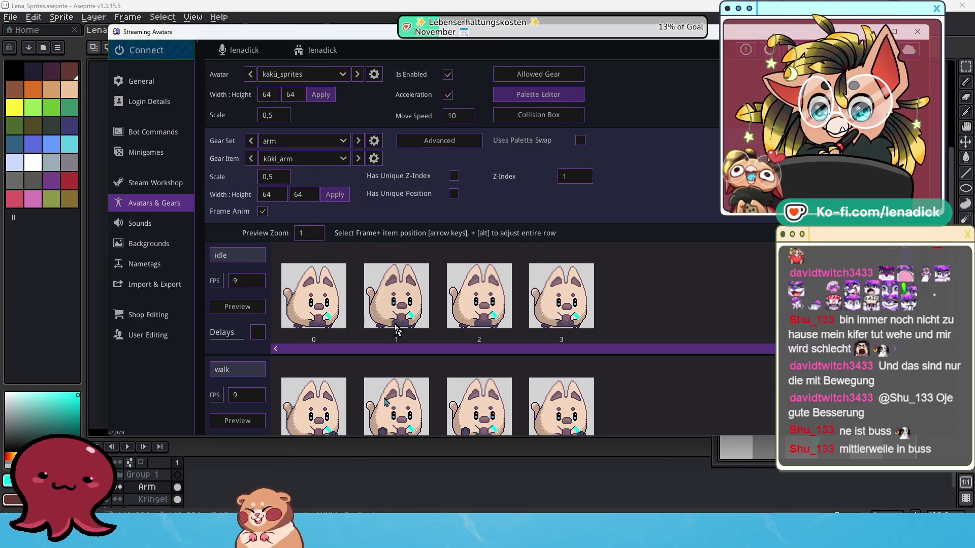
- Switch the gear set to wangen
left_click(342, 146)
scroll(322, 200, "down", 1)
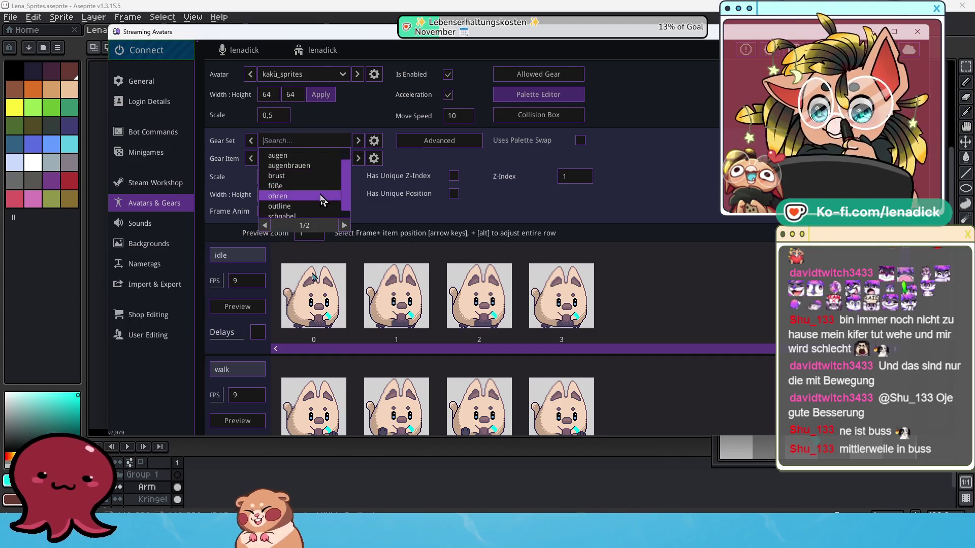
scroll(298, 179, "up", 1)
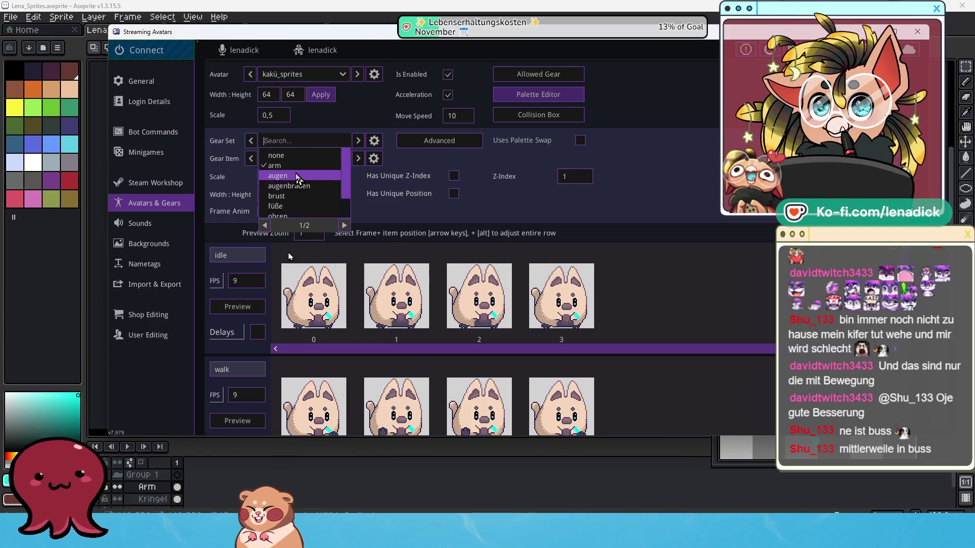
scroll(304, 188, "down", 2)
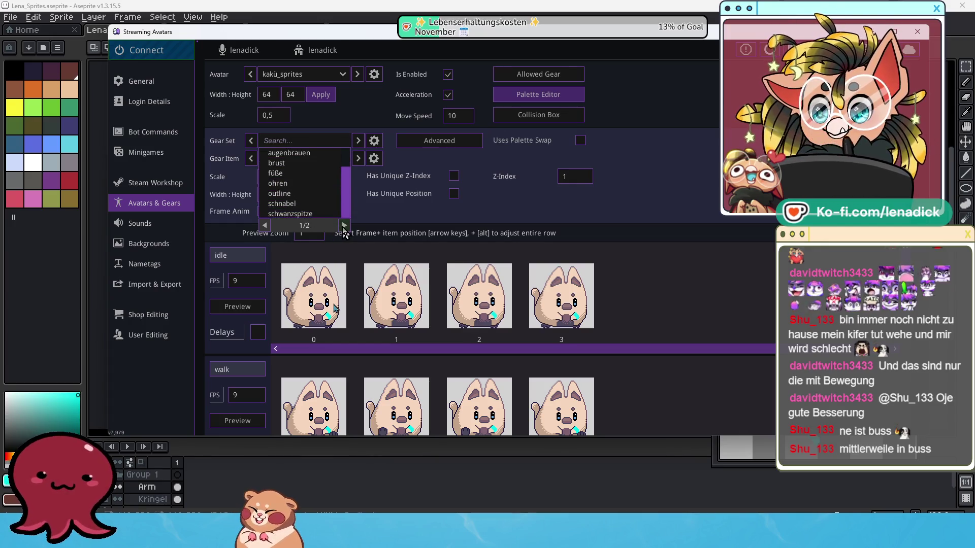
left_click(308, 204)
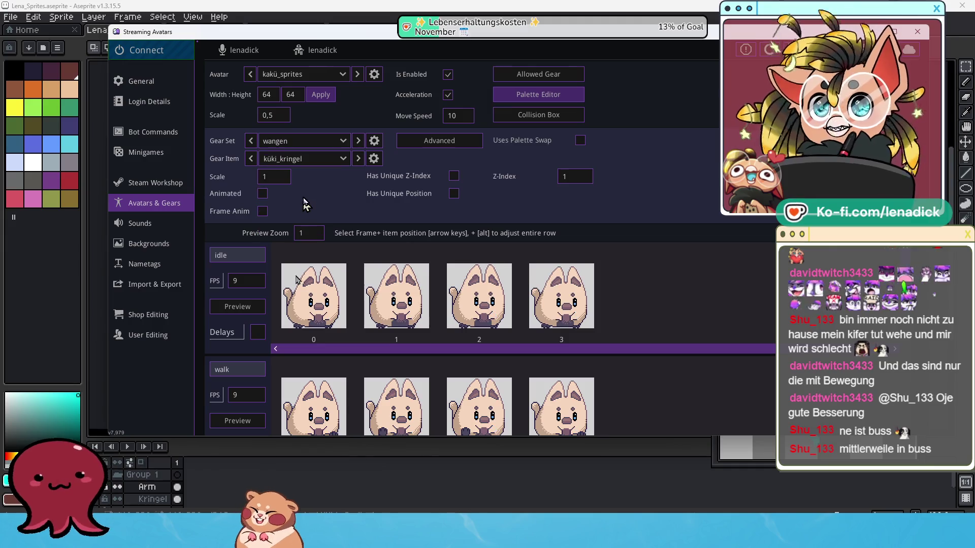
- Give küki_kringel 64×64 frame animation and scale 0,5, then reload and connect the avatar app
left_click(309, 162)
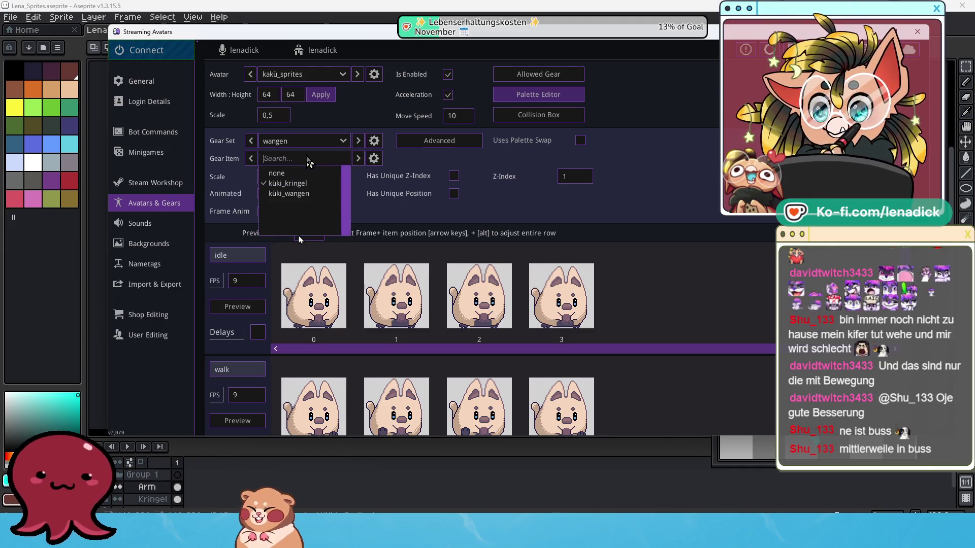
left_click(366, 203)
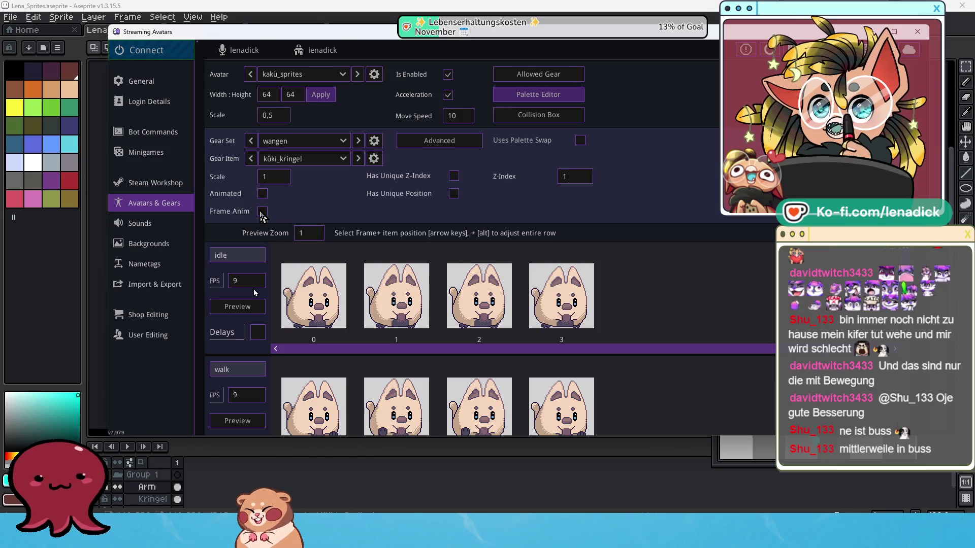
left_click(262, 211)
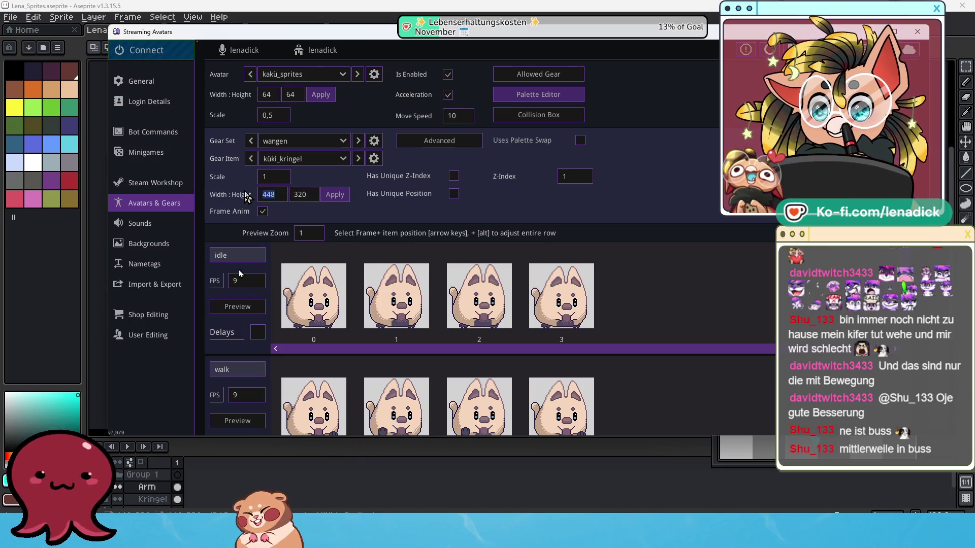
type("64")
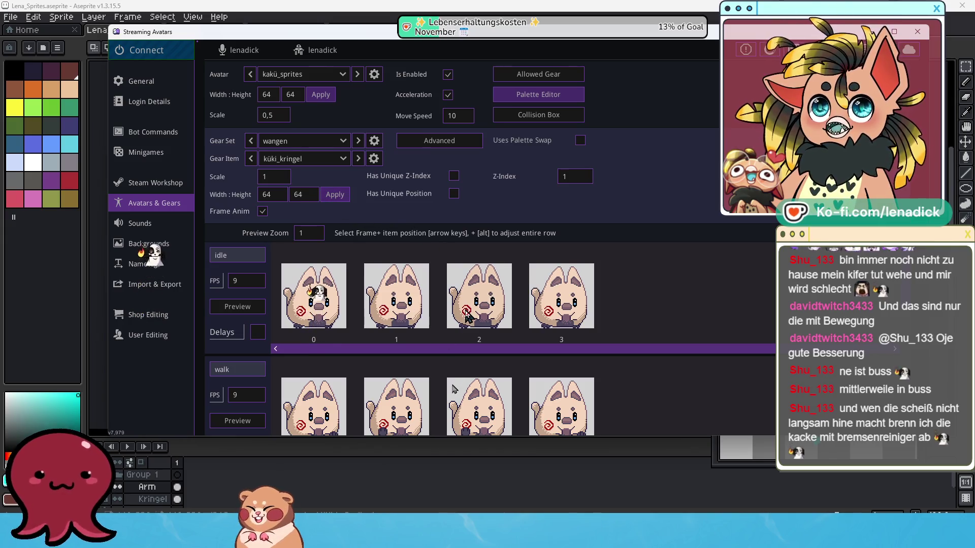
left_click(262, 178)
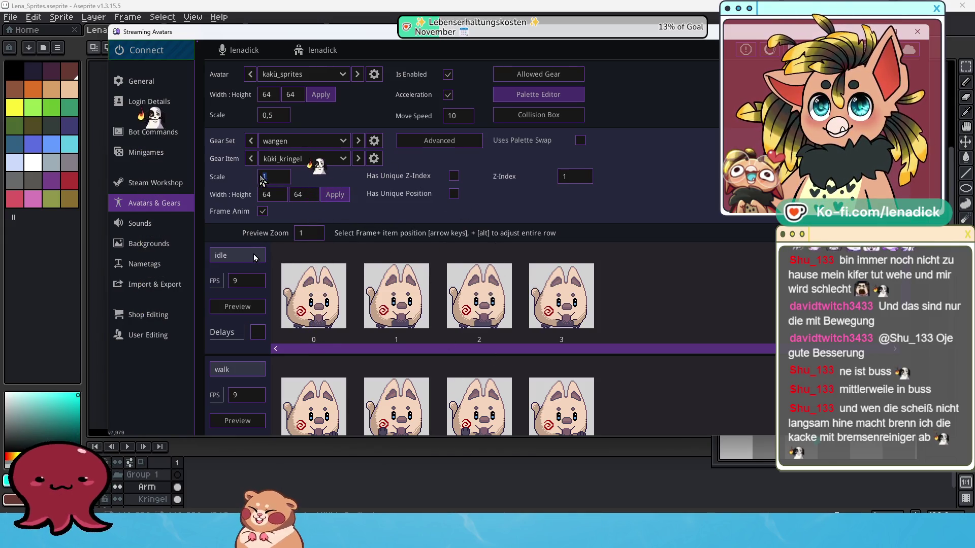
type(",5")
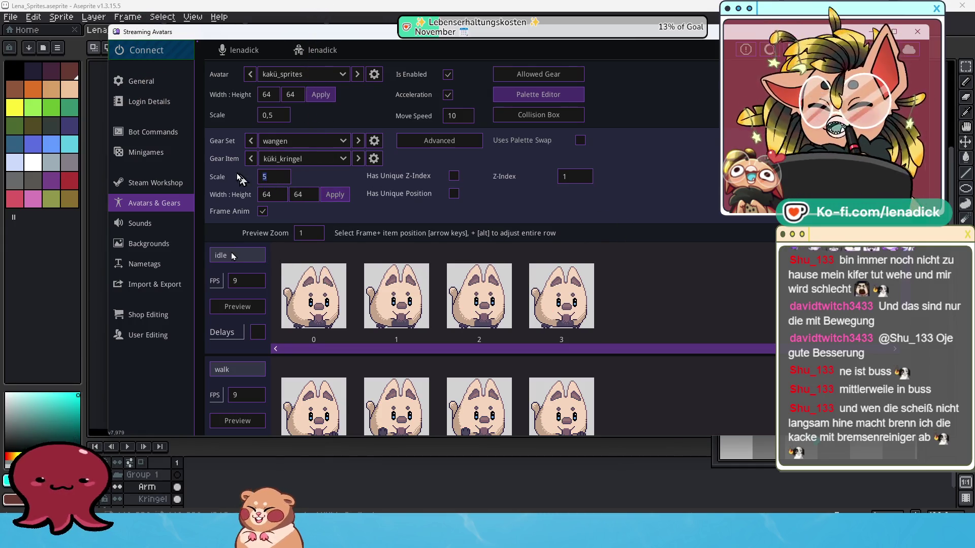
type("0")
type("5")
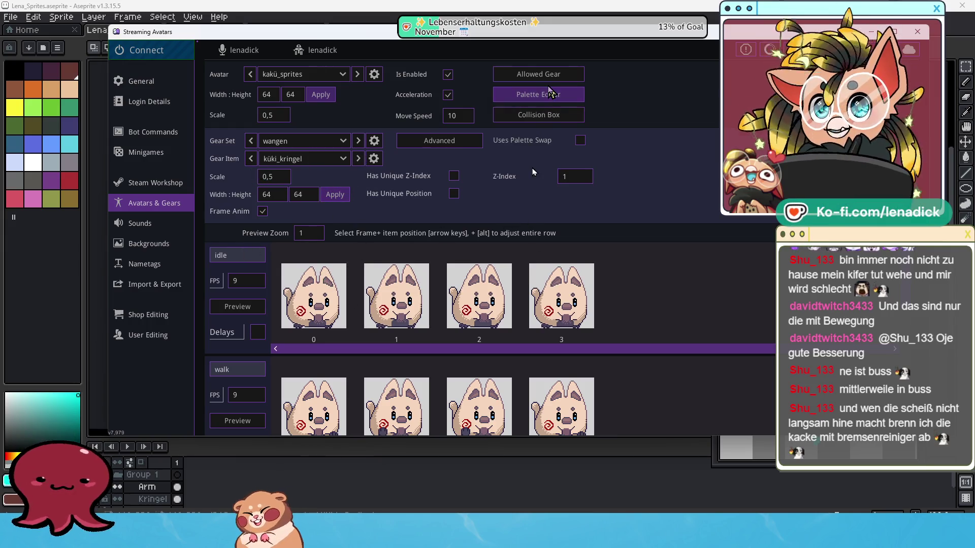
key("Return")
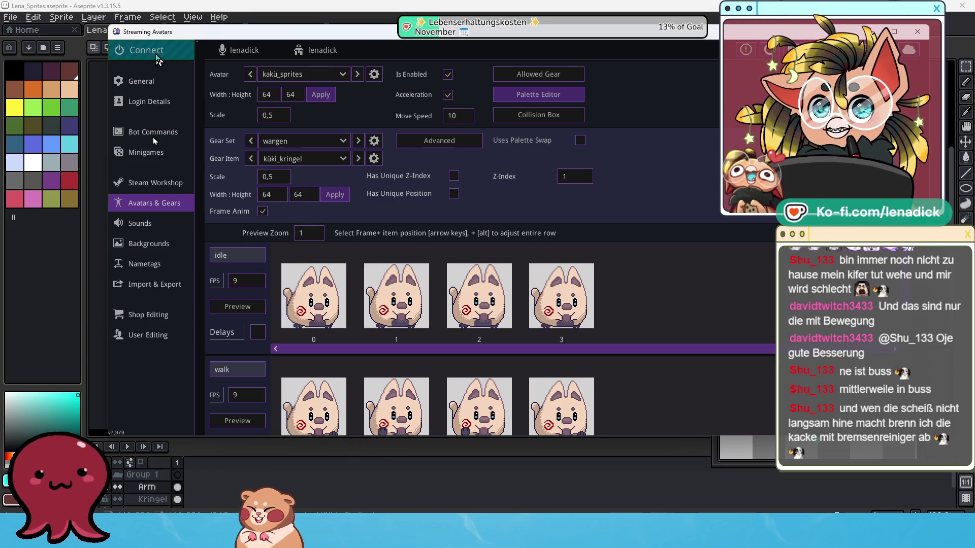
left_click(157, 54)
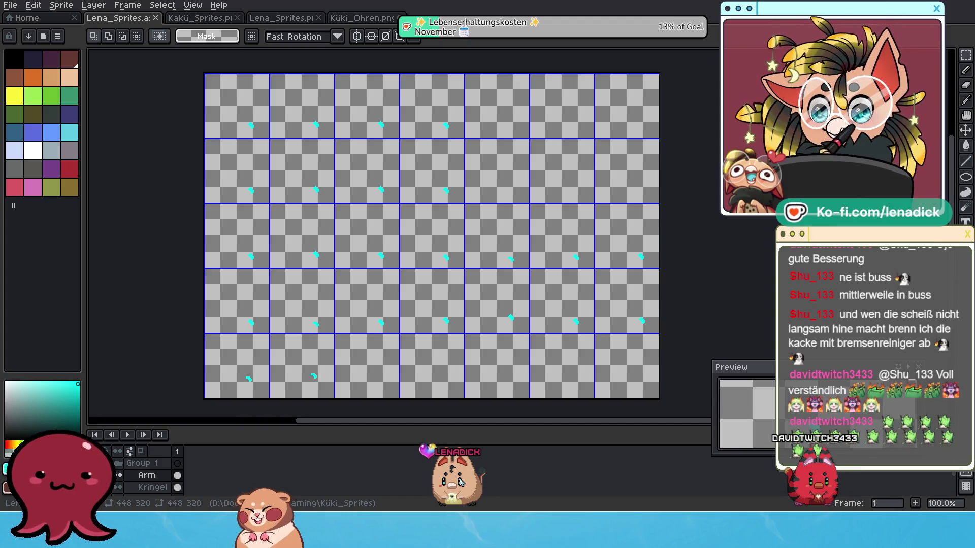
- Reposition the stream avatar window over the canvas, then bring the wangen küki_kringel gelb palette forward
left_click_drag(460, 482, 535, 336)
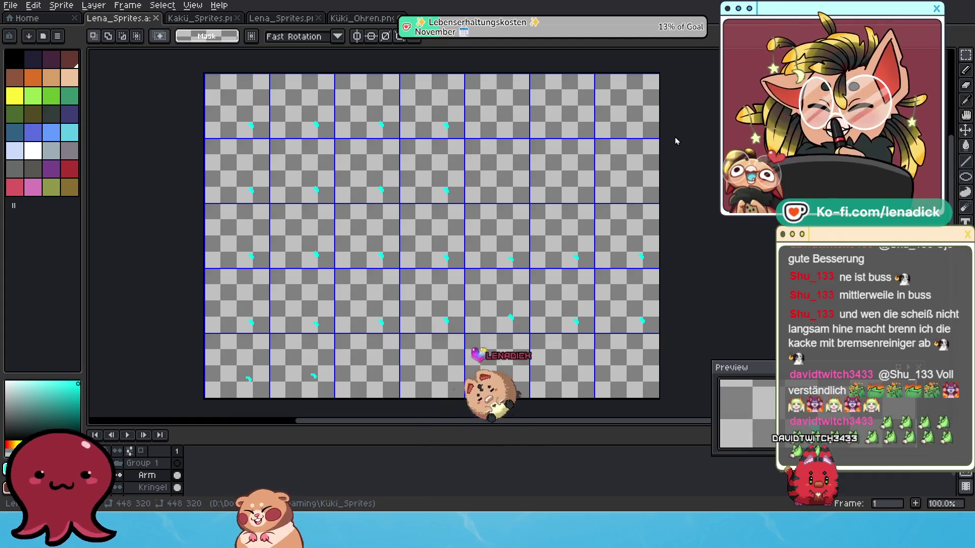
left_click_drag(528, 472, 518, 325)
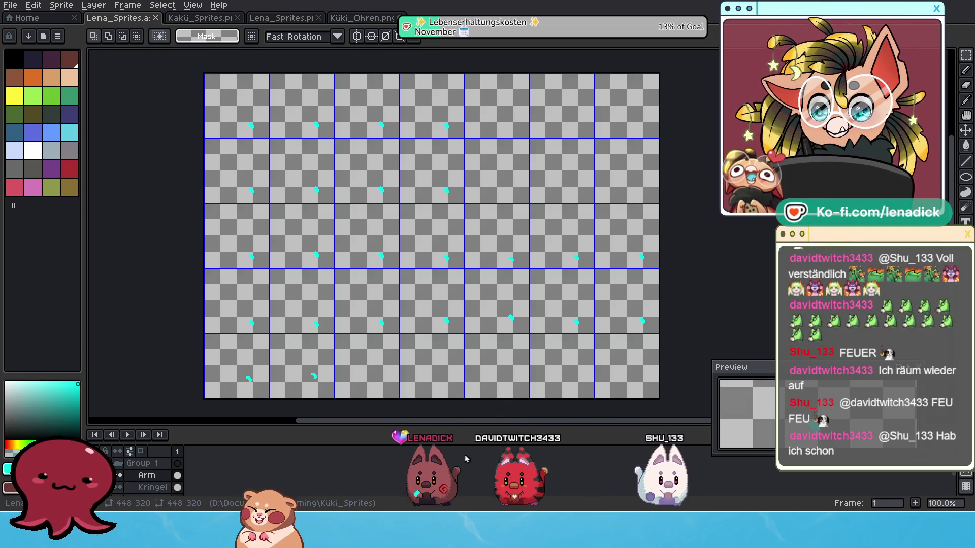
left_click_drag(432, 472, 569, 357)
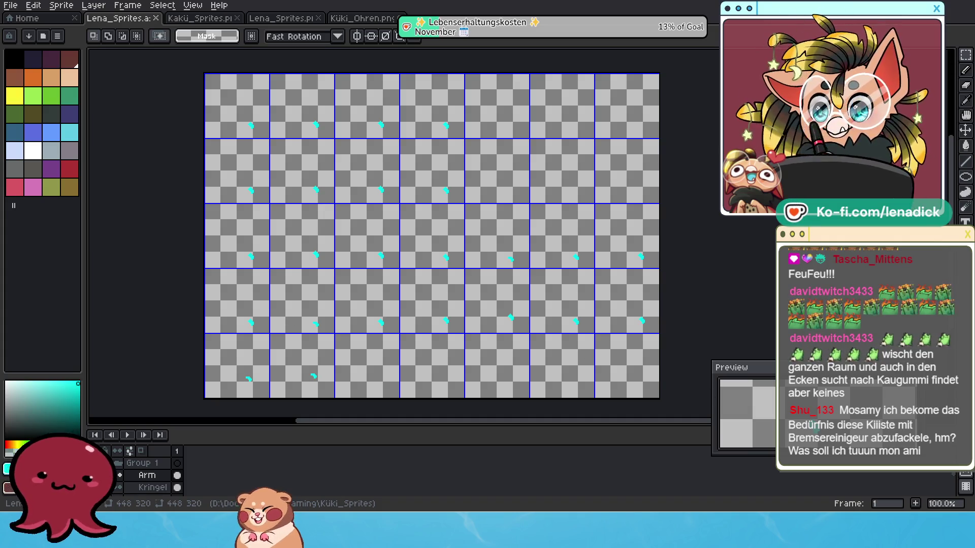
key("alt+Tab")
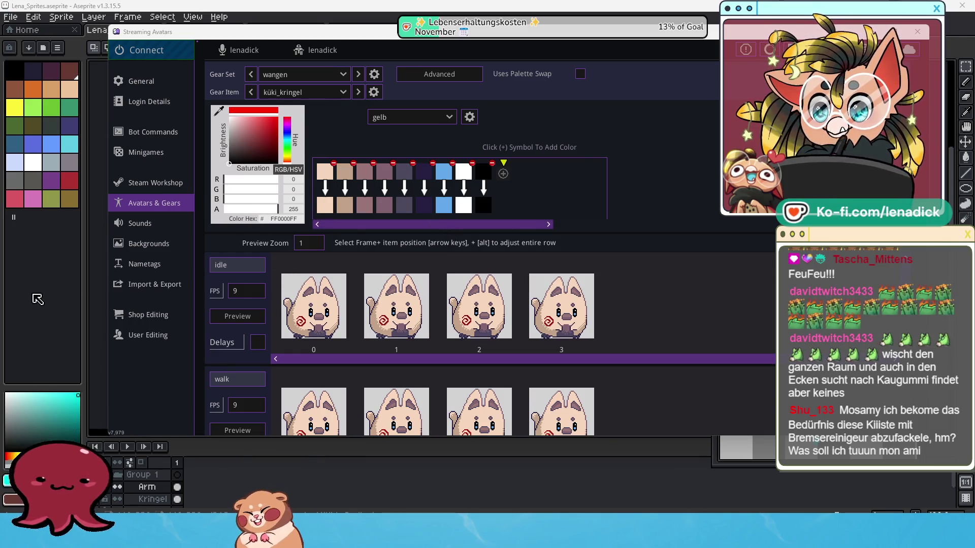
- Show the Referenzen layer and the yellow reference character in the sprite sheet
left_click(250, 486)
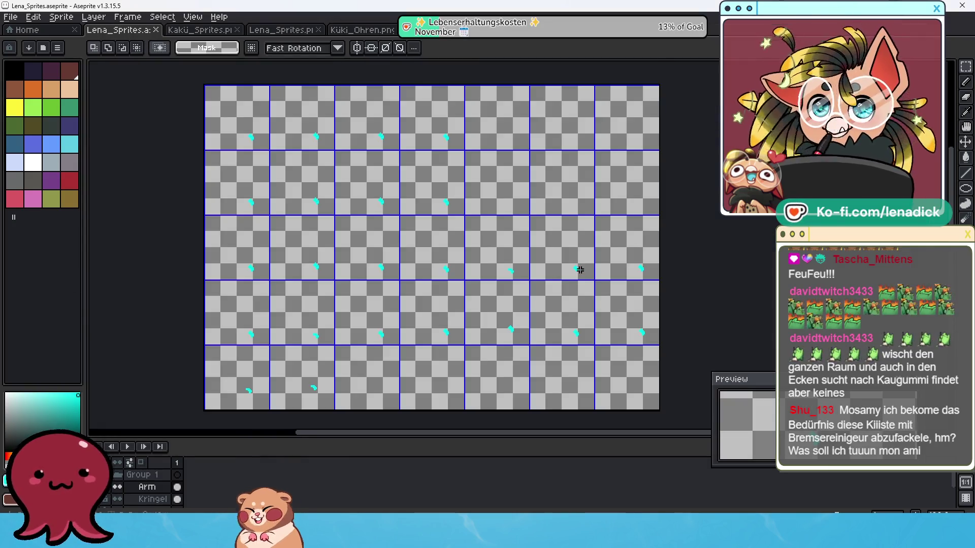
scroll(148, 487, "up", 2)
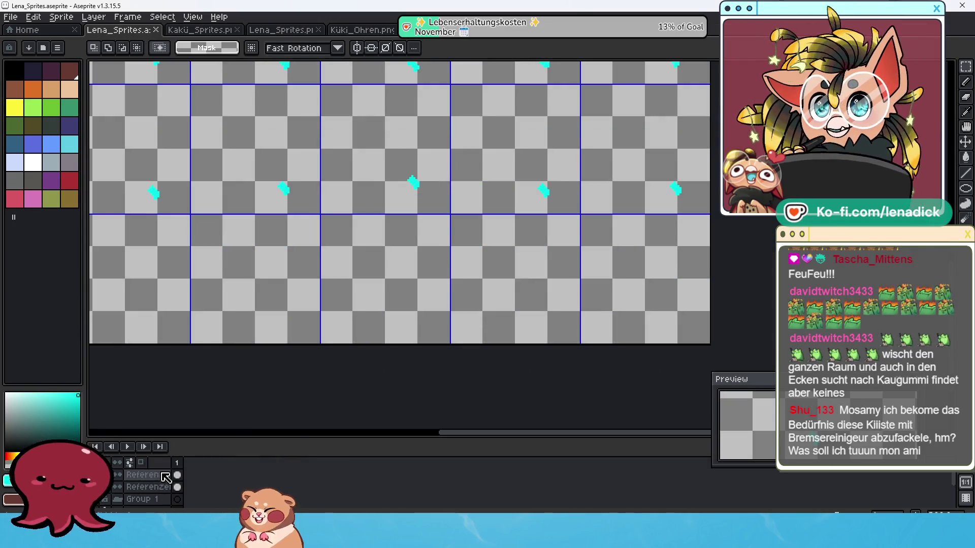
left_click(118, 475)
left_click(103, 499)
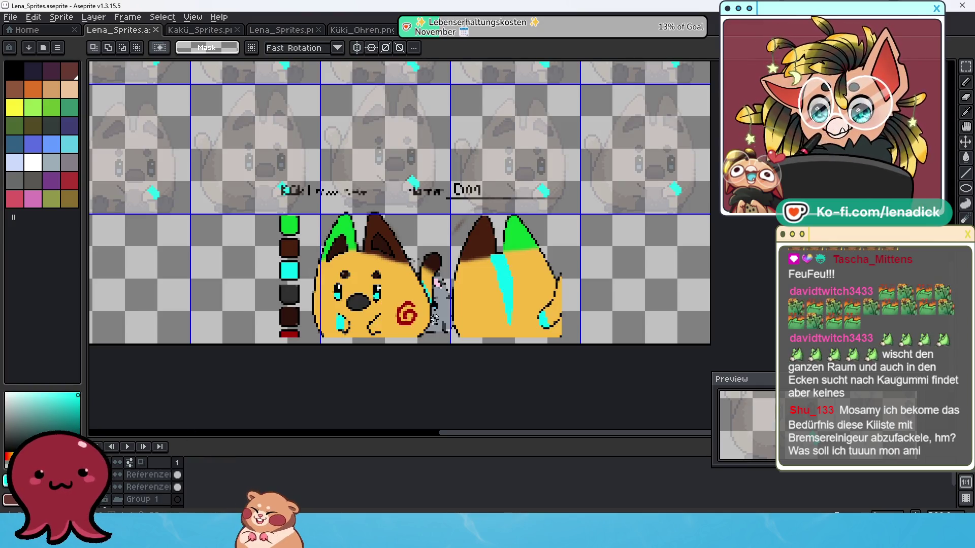
scroll(434, 315, "up", 1)
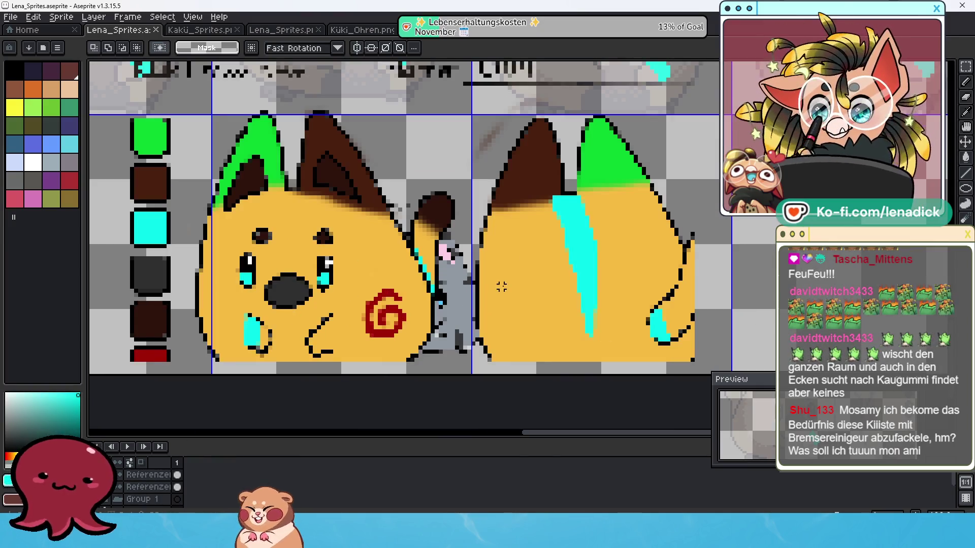
- Eyedropper the reference character's yellow as the drawing colour and return to Streaming Avatars
left_click(968, 84)
left_click(507, 287, "alt")
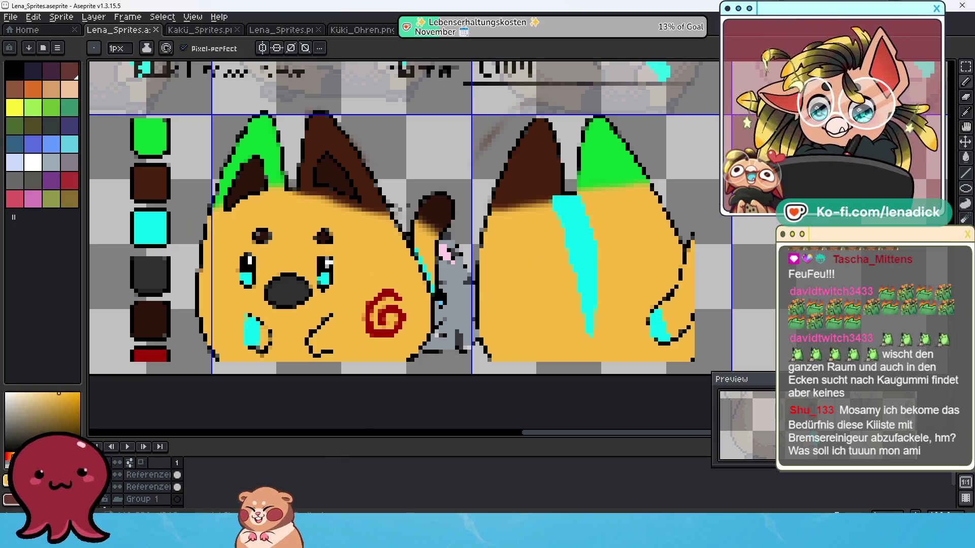
mouse_move(487, 539)
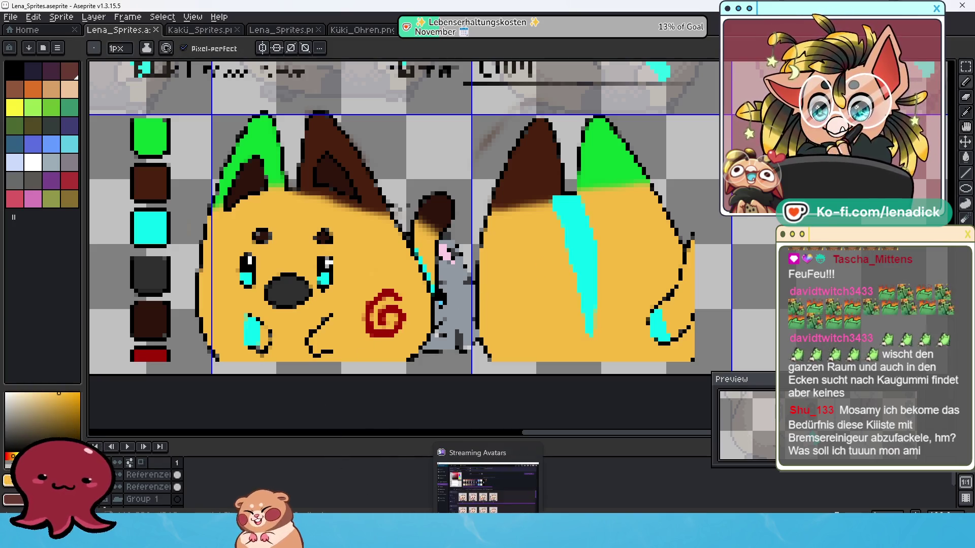
left_click(487, 485)
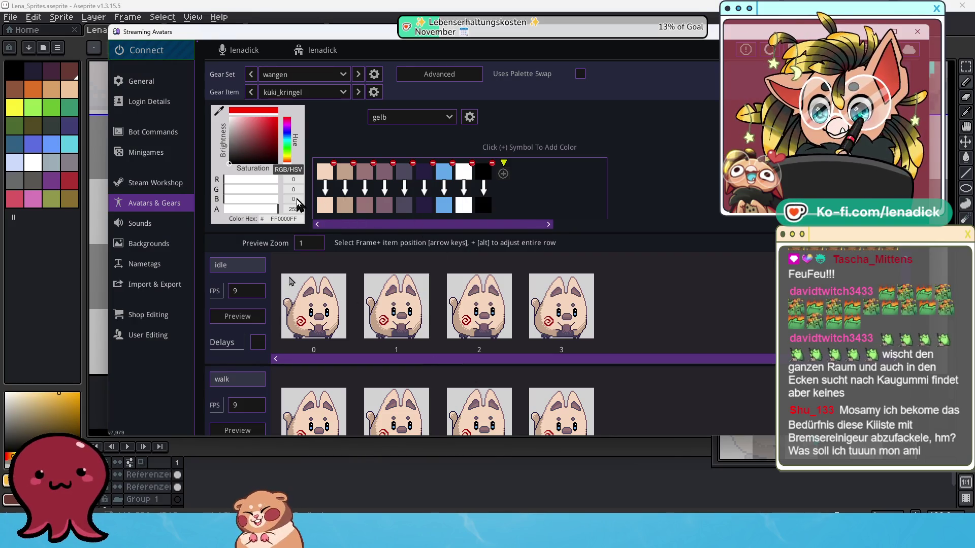
- Copy the reference yellow's hex code f7bb43 from Aseprite for the gelb palette swap
left_click(326, 208)
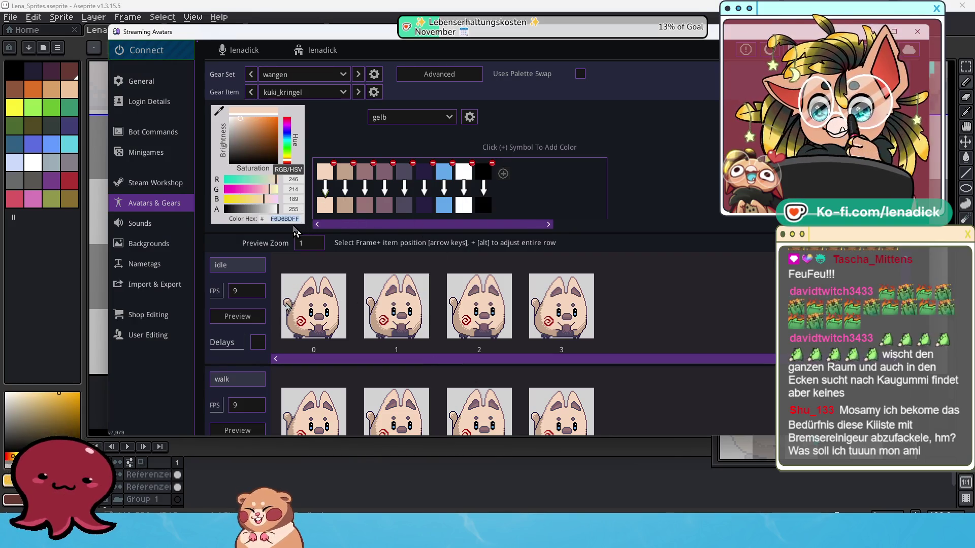
key("alt+Tab")
left_click_drag(180, 396, 123, 401)
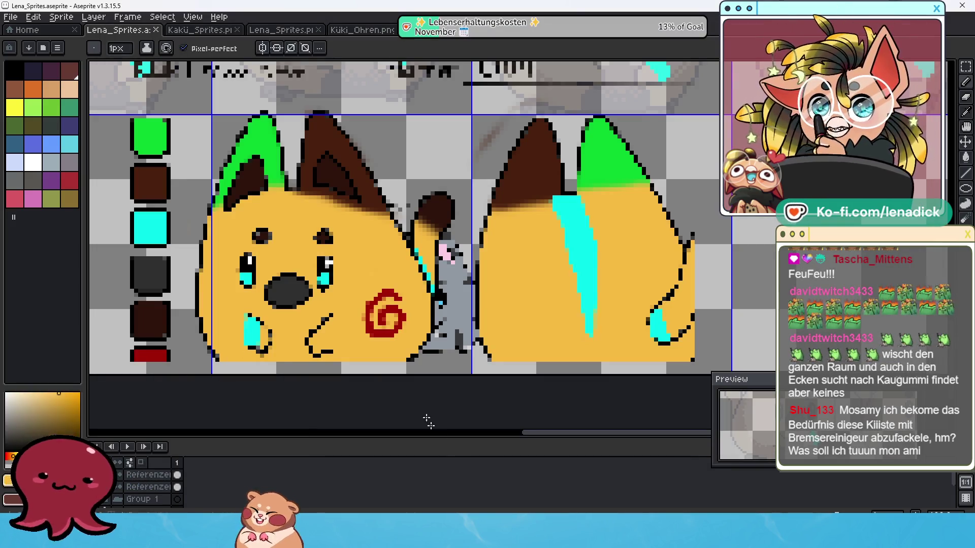
mouse_move(487, 538)
left_click(487, 482)
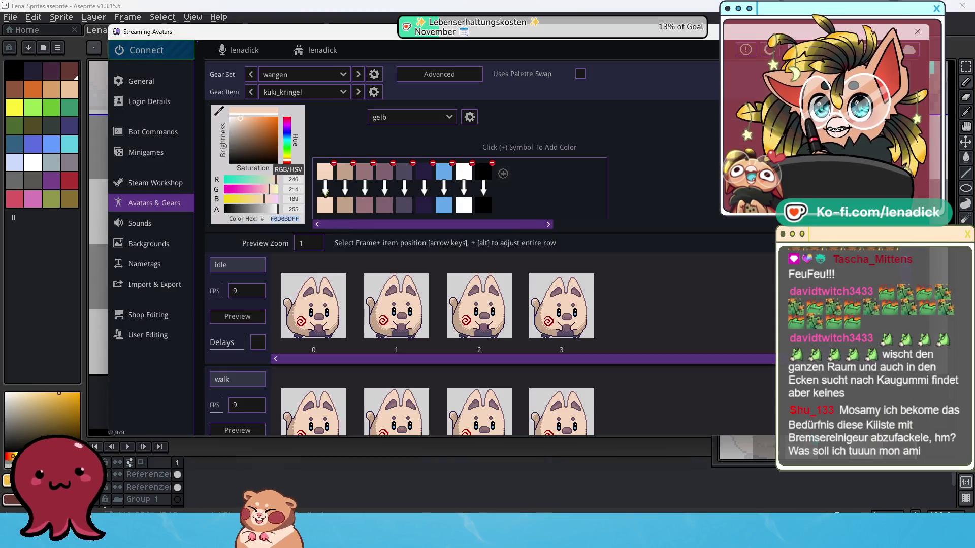
- Set the first replacement colour to yellow F7BB43 and the second to orange F79343
left_click(320, 208)
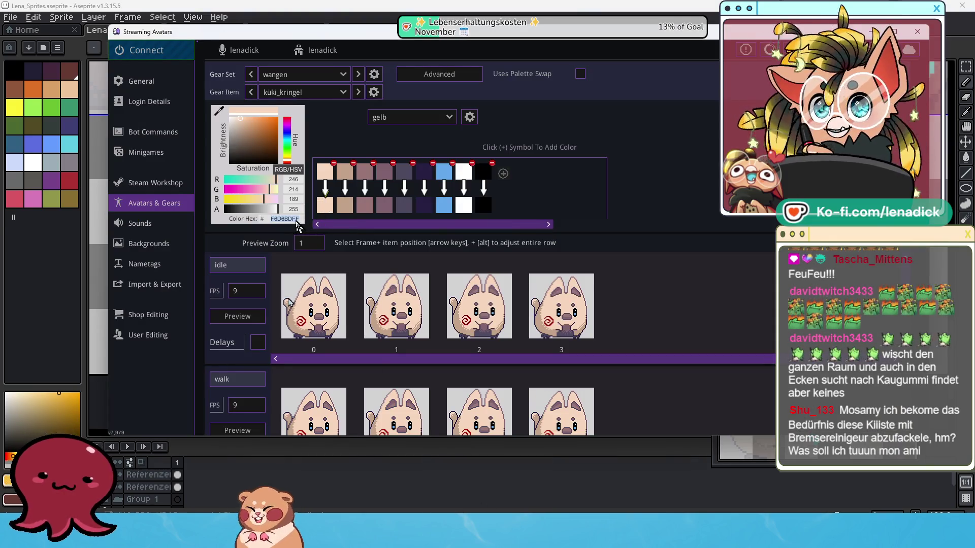
type("f7bb43")
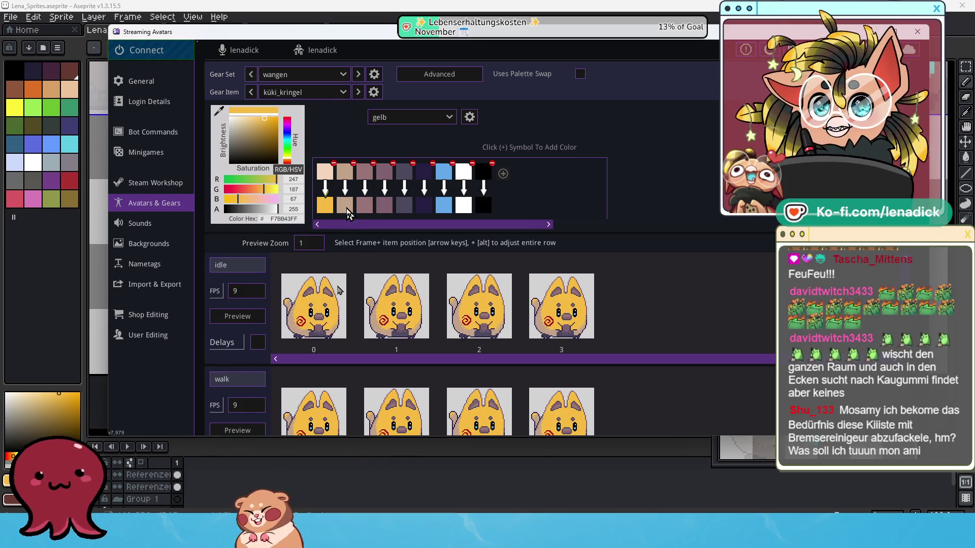
left_click(345, 205)
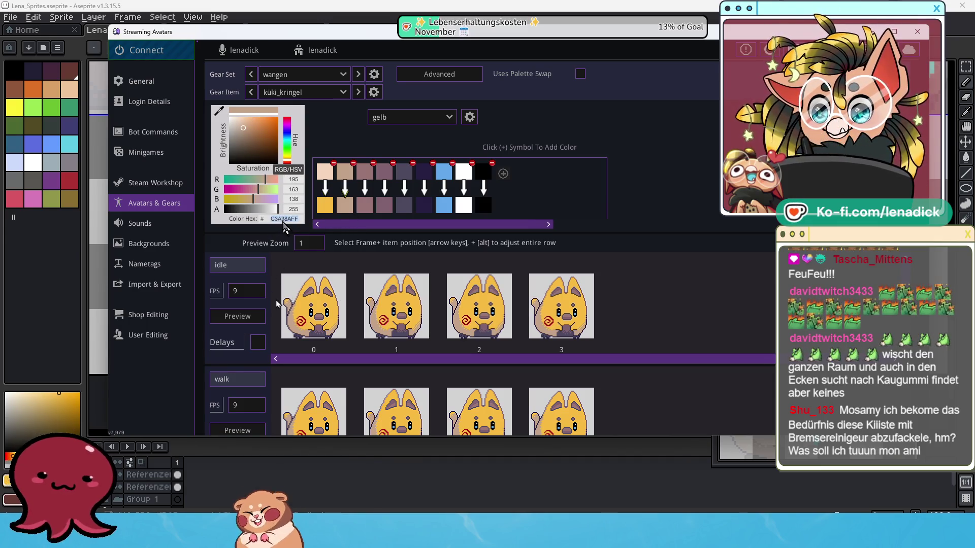
type("f7bb43")
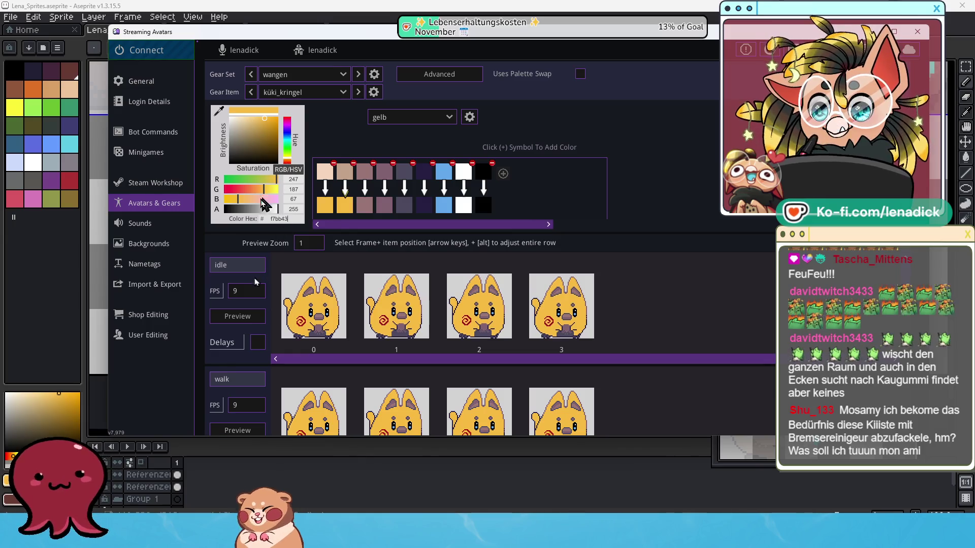
left_click_drag(264, 190, 256, 190)
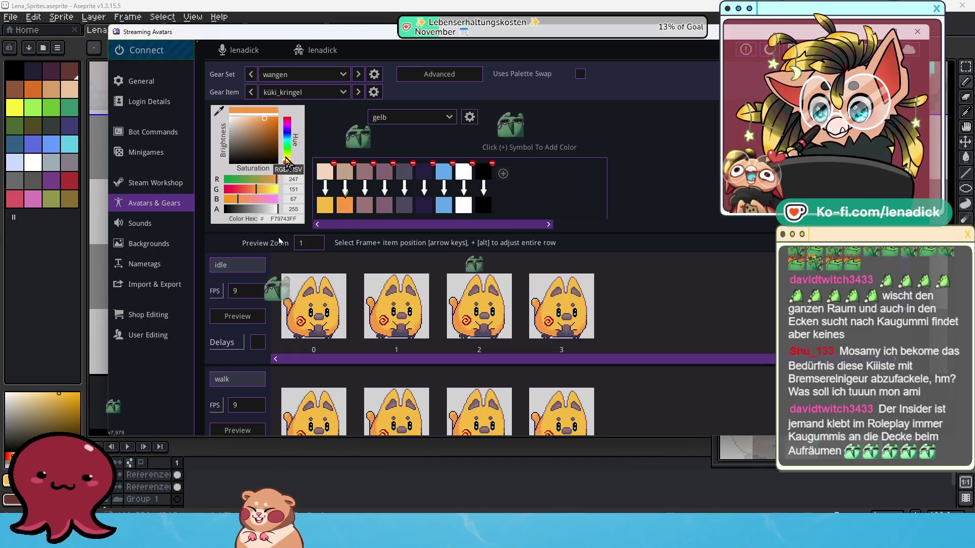
left_click(272, 127)
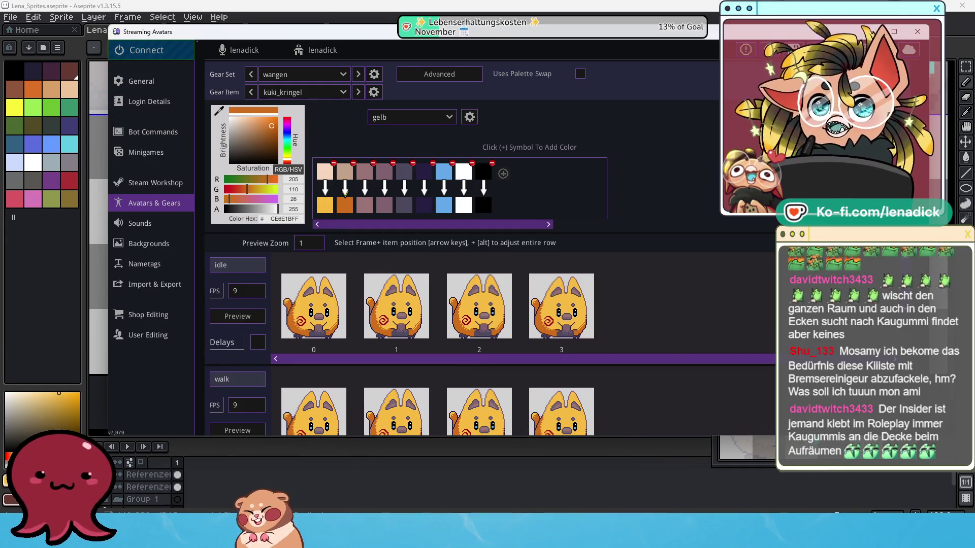
- Set the third replacement colour to F7BB43 and the fourth to F7BB43 shifted toward orange
mouse_move(466, 539)
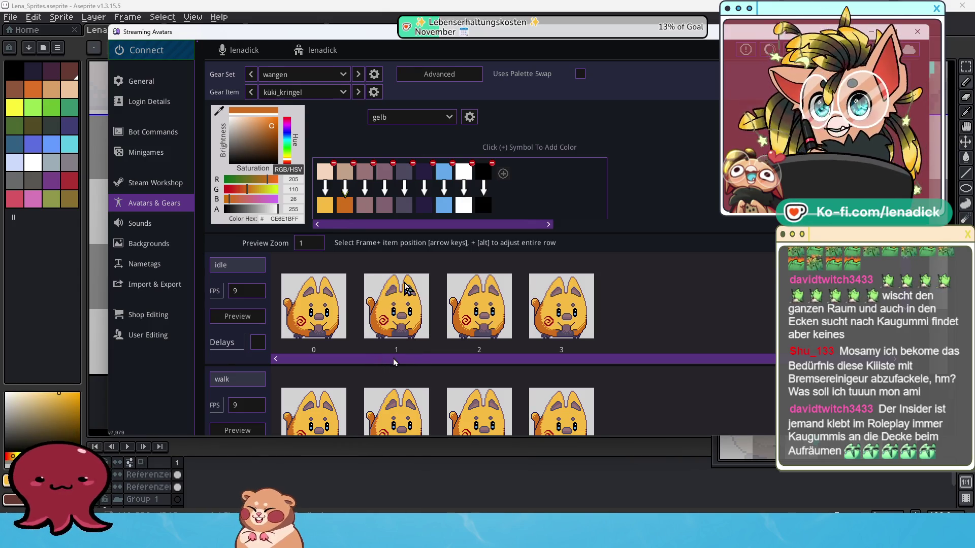
left_click(368, 208)
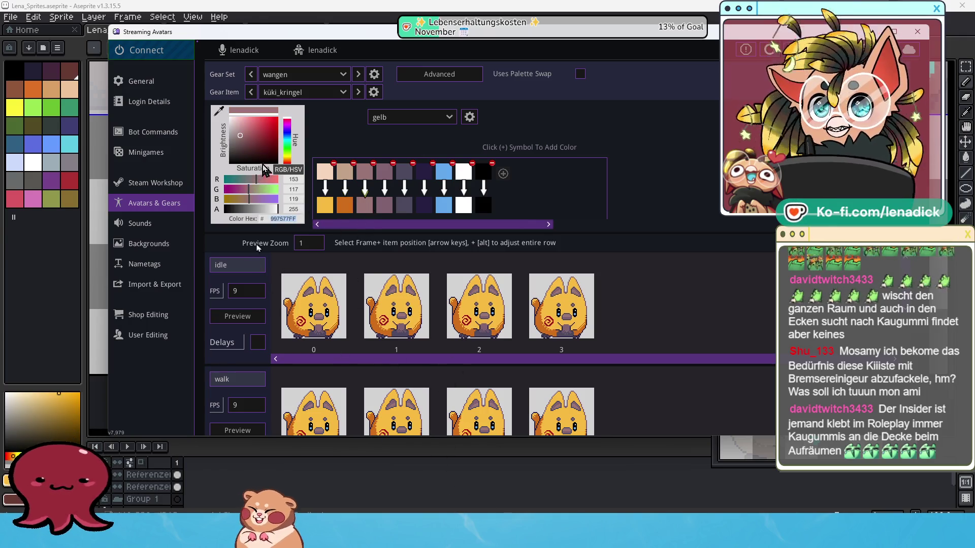
key("ctrl+v")
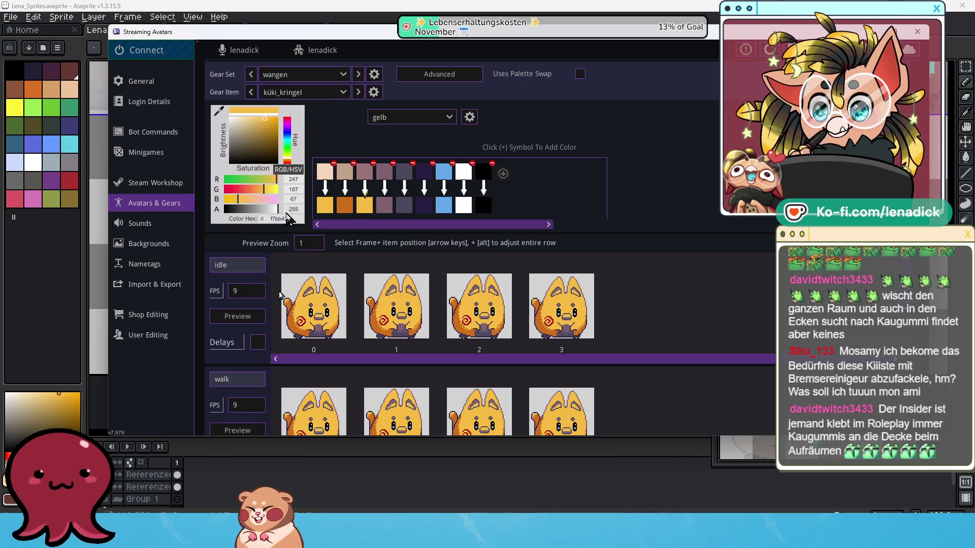
left_click(384, 205)
left_click(292, 218)
type("f7bb43")
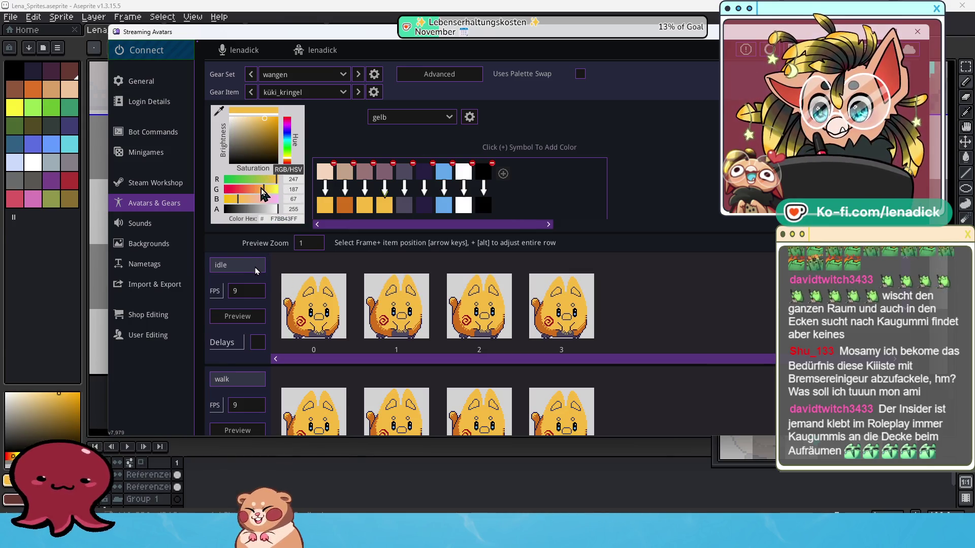
left_click_drag(258, 192, 257, 193)
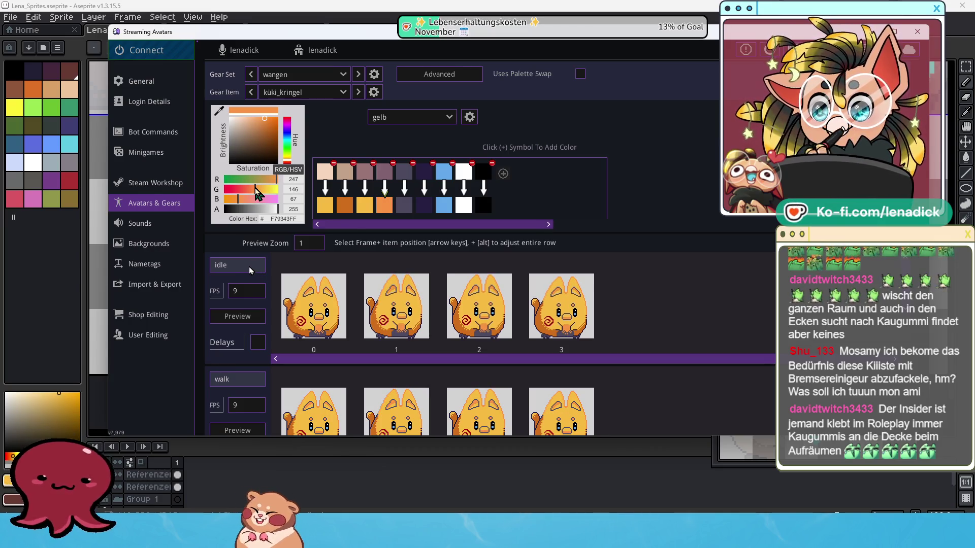
- Turn the sixth replacement colour from f7bb43 into a reddish dark brown
left_click(422, 208)
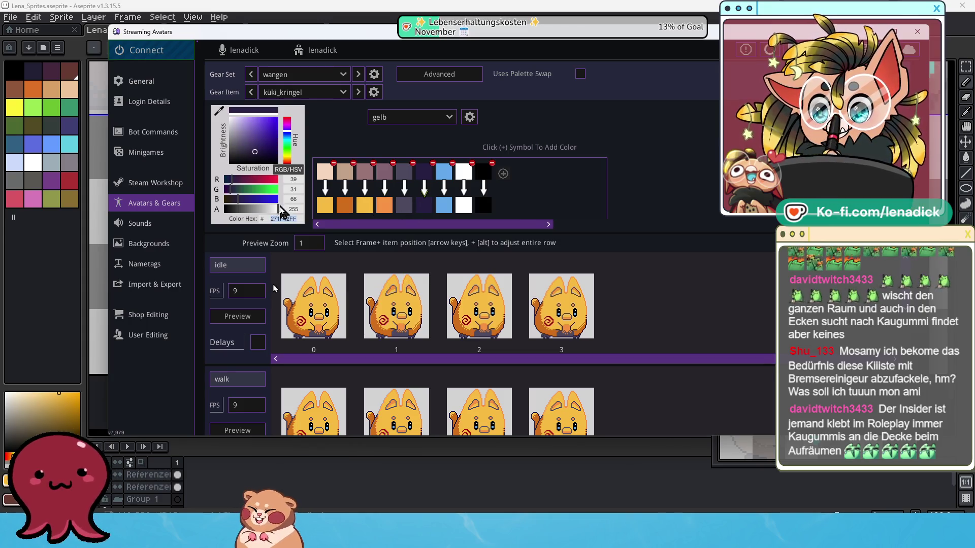
type("f7bb43")
mouse_move(263, 189)
left_mouse_down()
mouse_move(241, 190)
mouse_move(252, 191)
left_mouse_up()
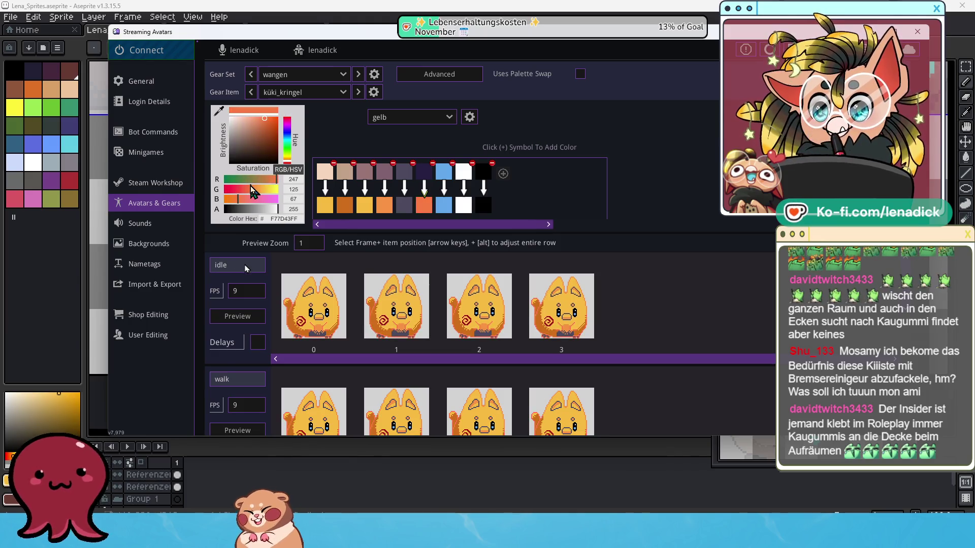
left_click_drag(269, 133, 264, 152)
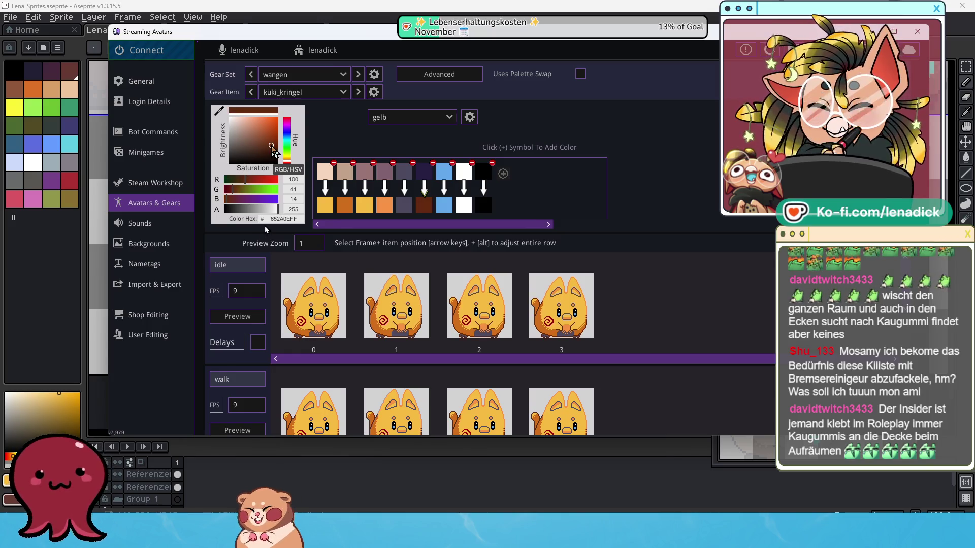
left_click_drag(263, 149, 273, 145)
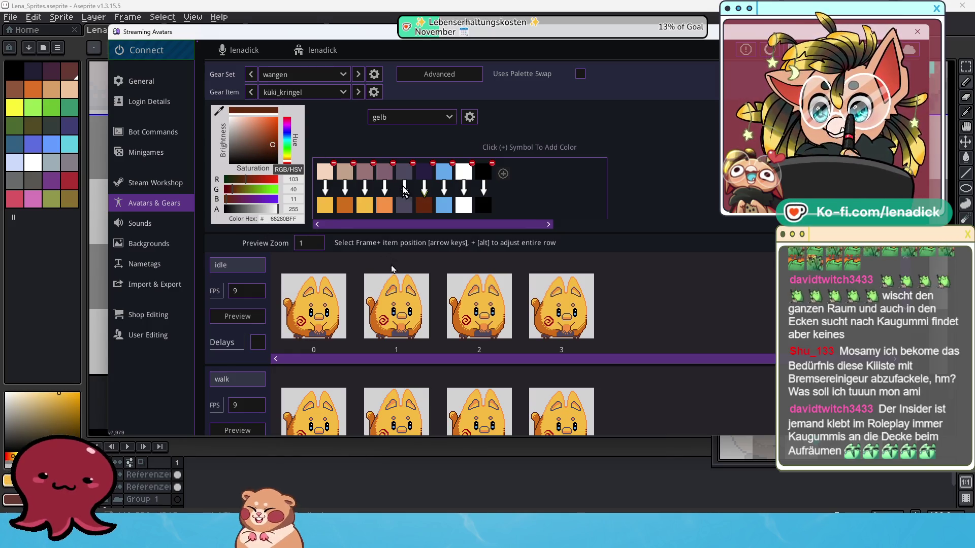
- Tune the fifth replacement colour to reddish orange D55633 using the hue and brightness picker
left_click(410, 208)
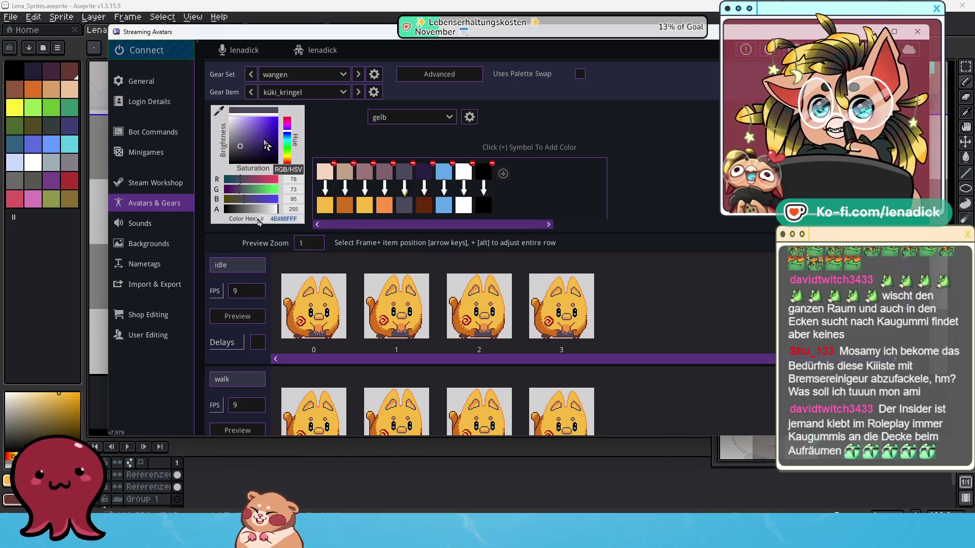
left_click_drag(265, 159, 273, 146)
left_click(254, 148)
left_click(288, 162)
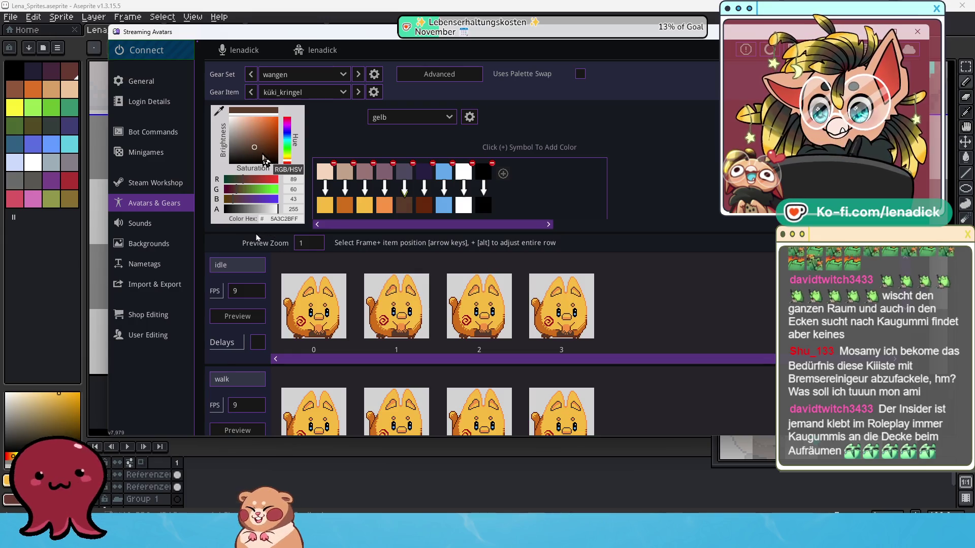
left_click(263, 148)
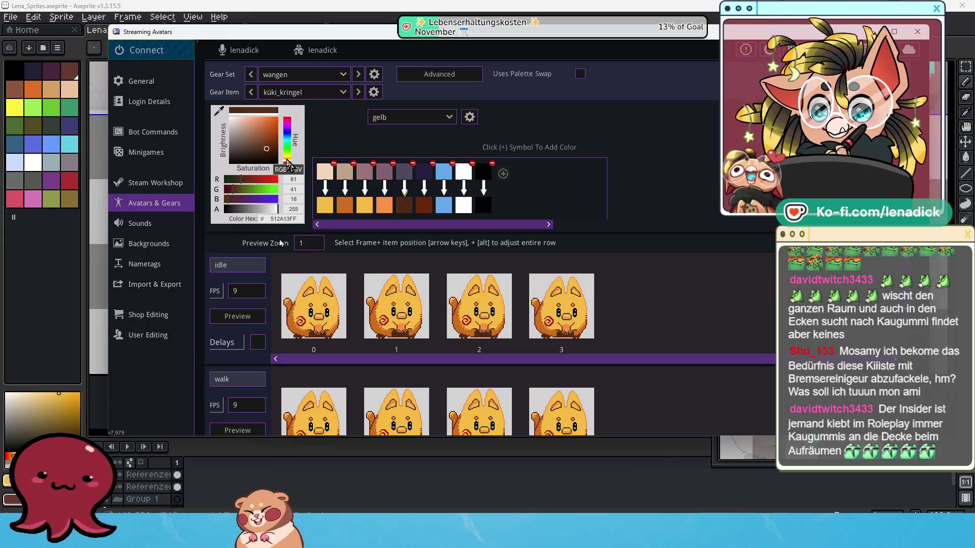
left_click(287, 163)
left_click(261, 138)
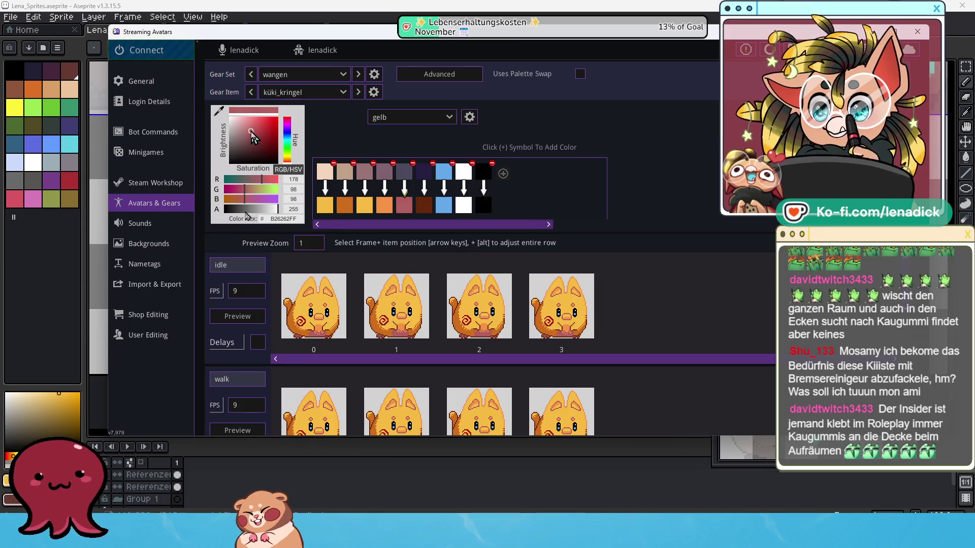
mouse_move(262, 139)
left_mouse_down()
mouse_move(291, 163)
mouse_move(269, 182)
left_mouse_up()
left_click(286, 158)
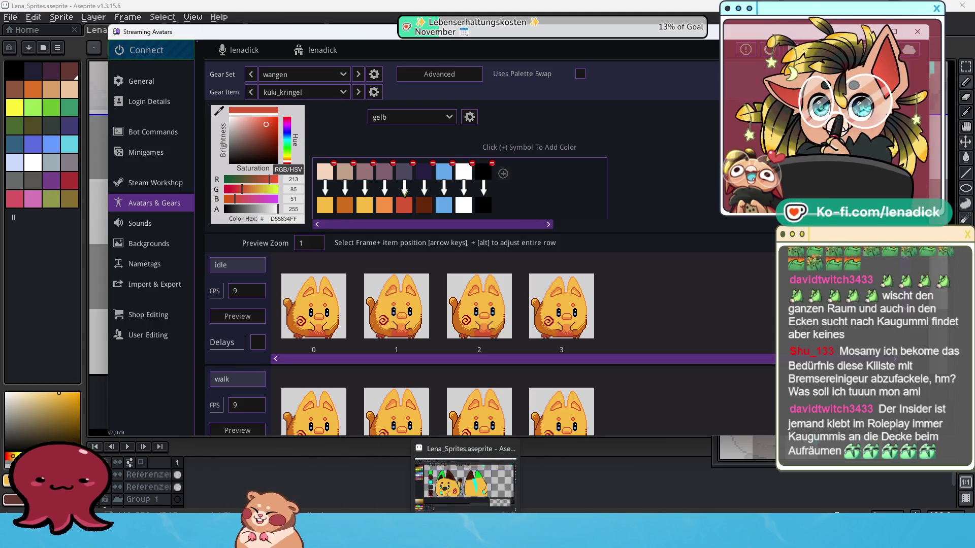
- Sample the tear's cyan 05f2ee in Aseprite, copy its hex, and select the gelb blue replacement colour
left_click(465, 483)
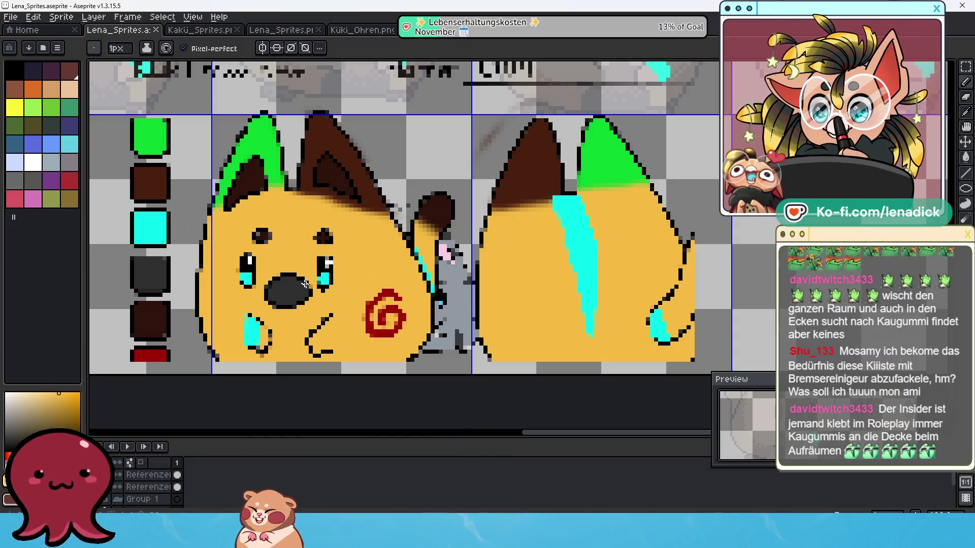
left_click(252, 328, "alt")
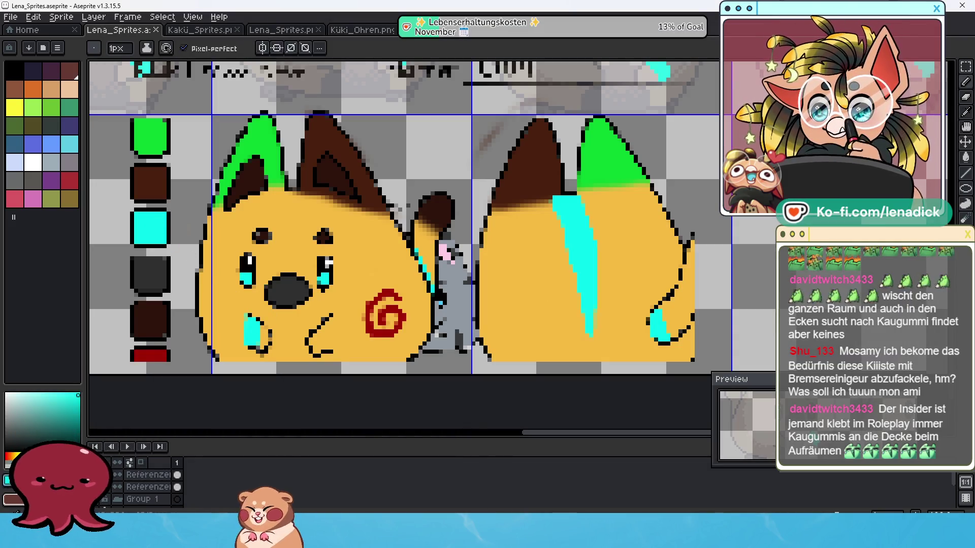
left_click(8, 479)
left_click(170, 396)
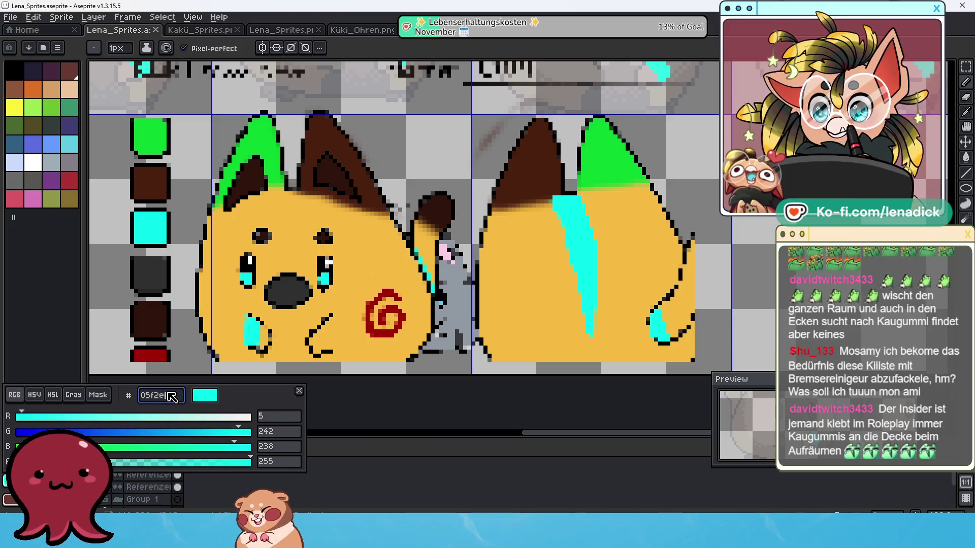
left_click_drag(174, 400, 130, 397)
key("ctrl+c")
key("Escape")
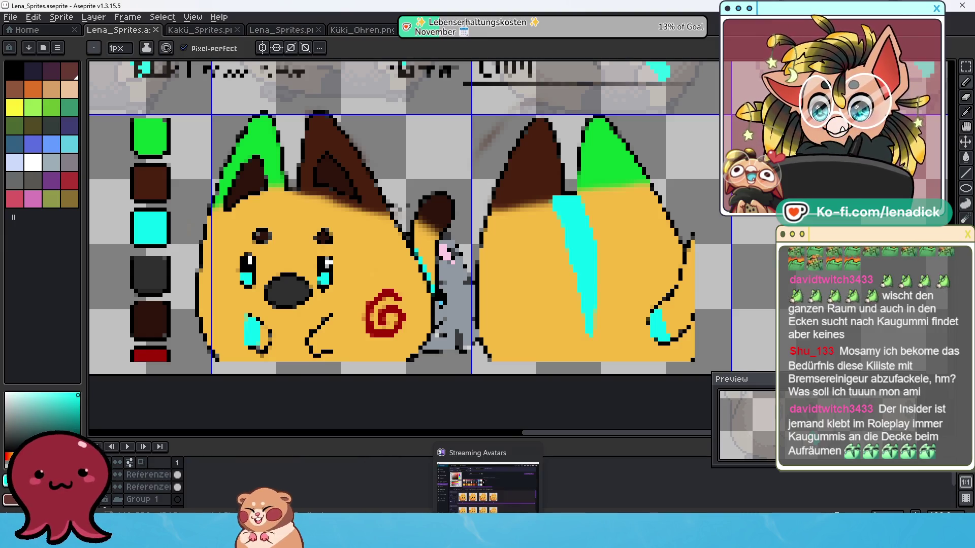
left_click(413, 451)
left_click(450, 209)
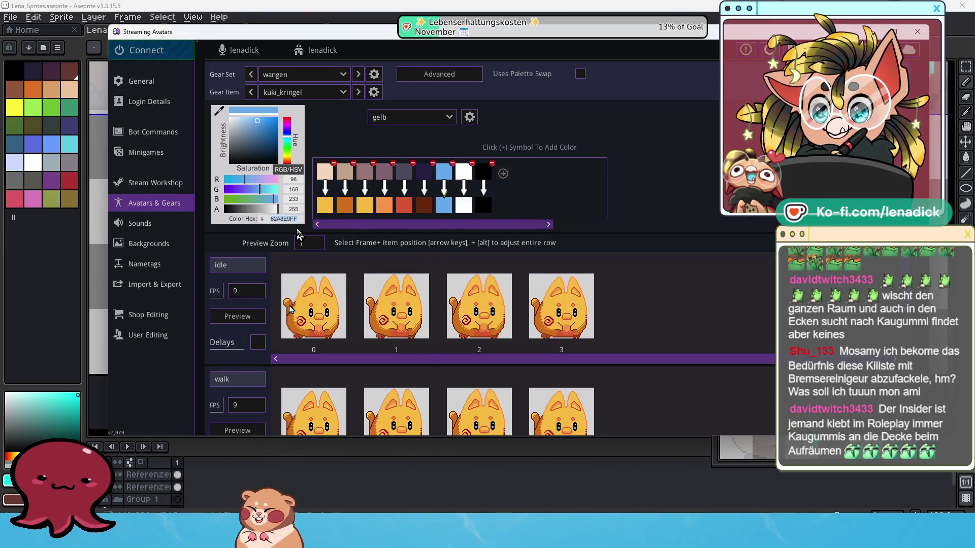
- Paste cyan 05F2EE over the gelb palette's blue replacement colour
key("ctrl+v")
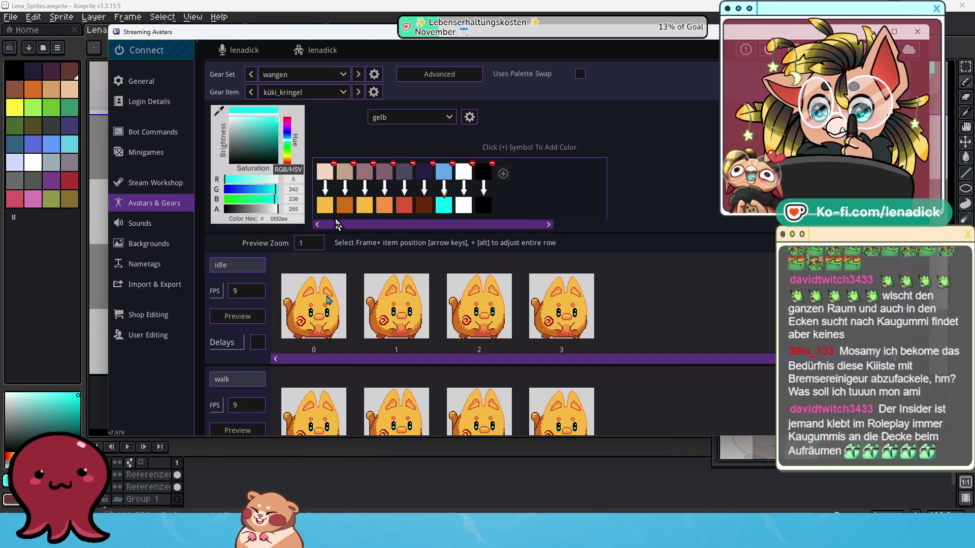